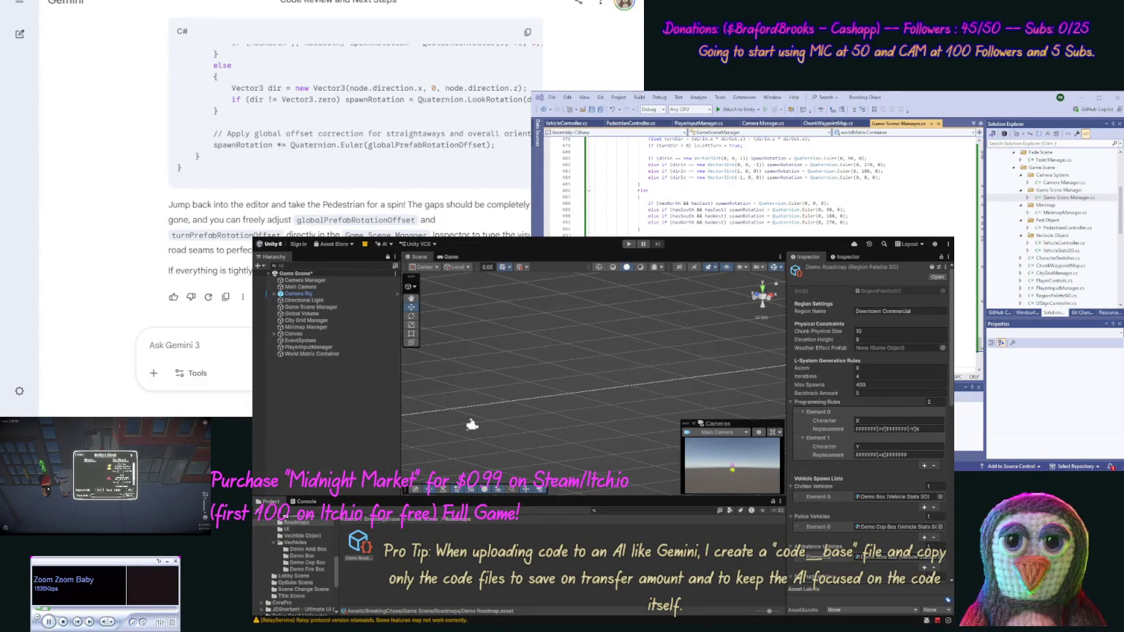
Run the city driving game in Play mode and select PlayerInputManager
{"action": "left_click", "coordinate": [650, 244]}
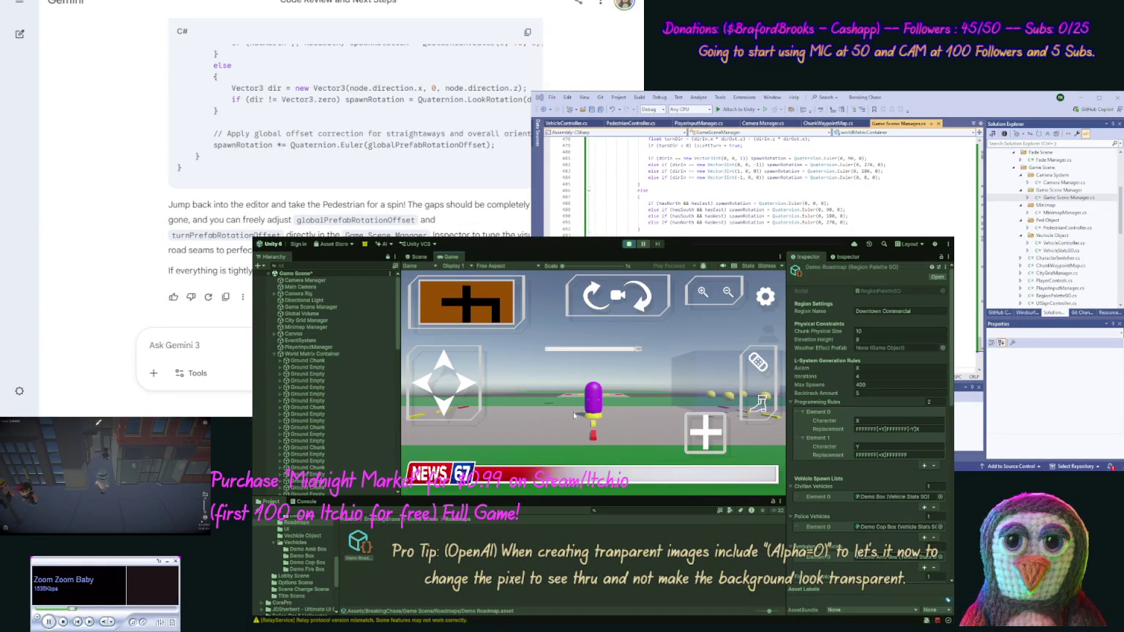
{"action": "left_click", "coordinate": [318, 348]}
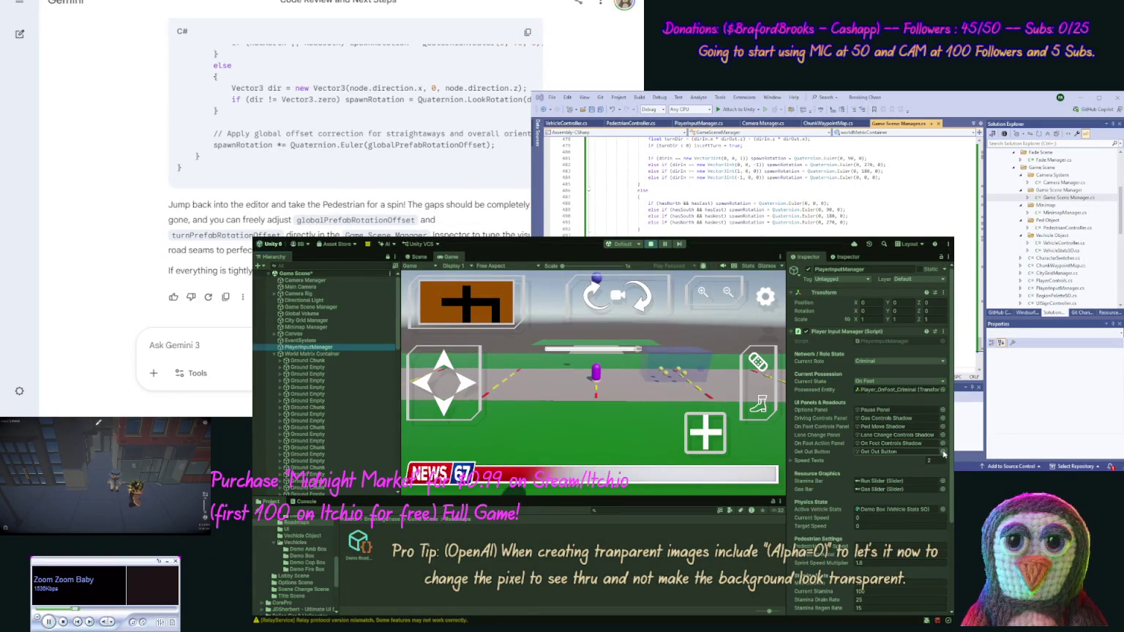
Review the PlayerInputManager Inspector and its Speed Texts list, then stop the game
{"action": "left_click_drag", "start_coordinate": [948, 455], "coordinate": [950, 570]}
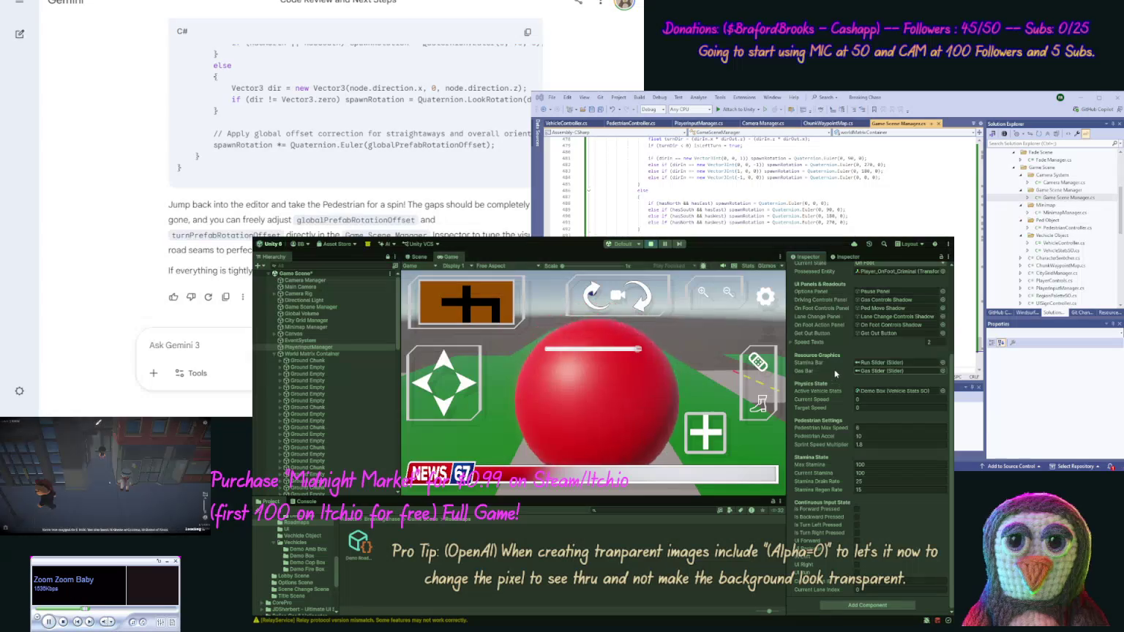
{"action": "left_click", "coordinate": [792, 342]}
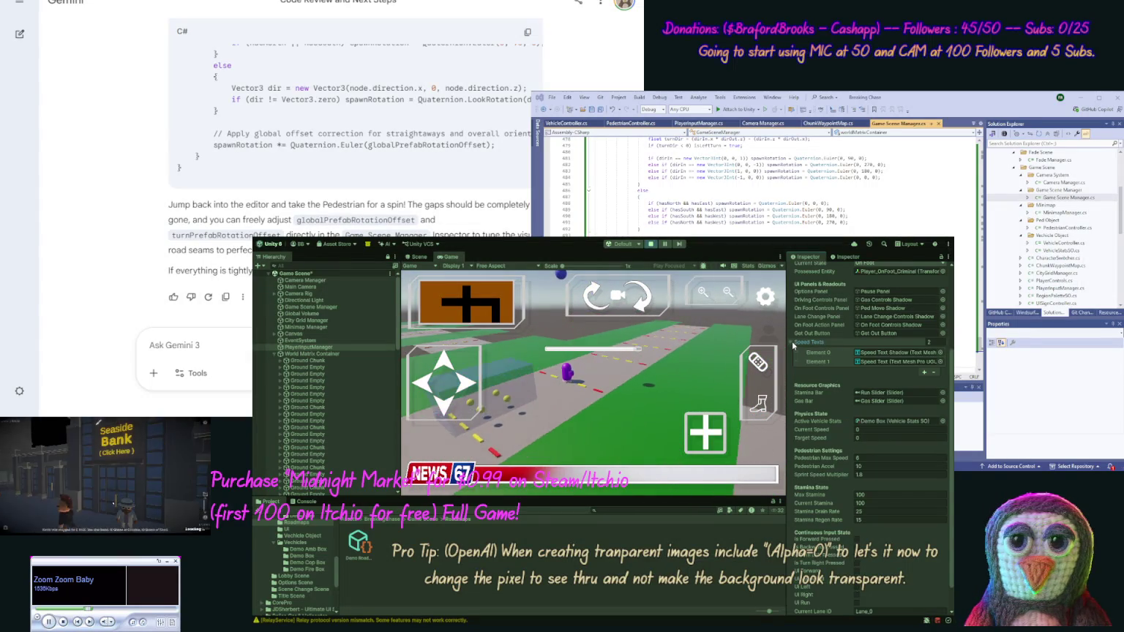
{"action": "left_click", "coordinate": [792, 343]}
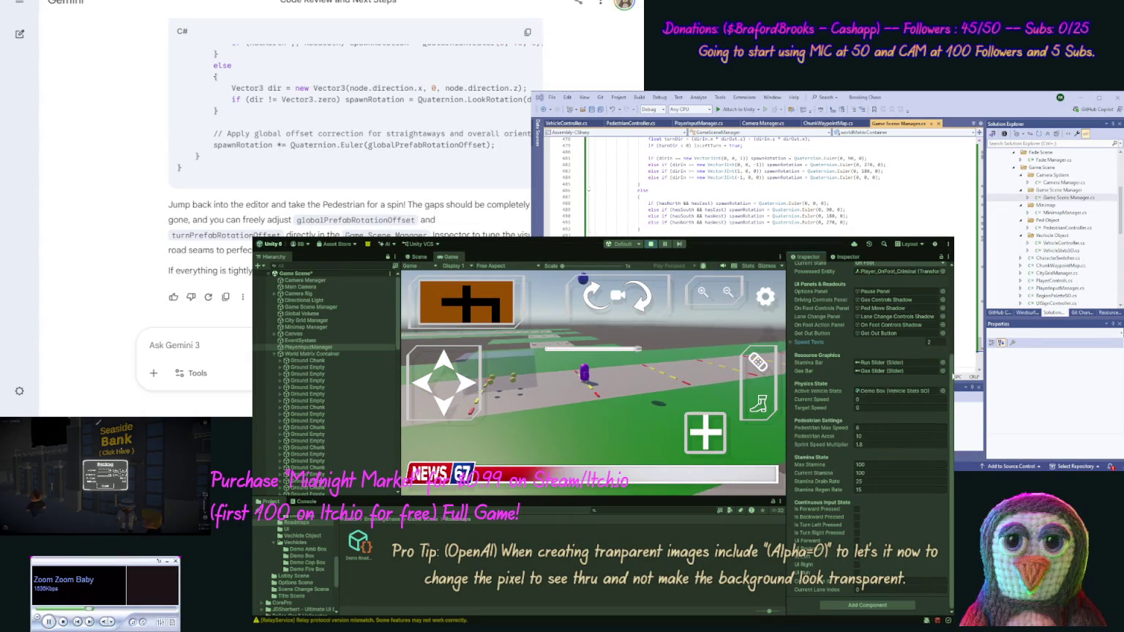
{"action": "scroll", "coordinate": [943, 289], "scroll_direction": "up", "scroll_amount": 5}
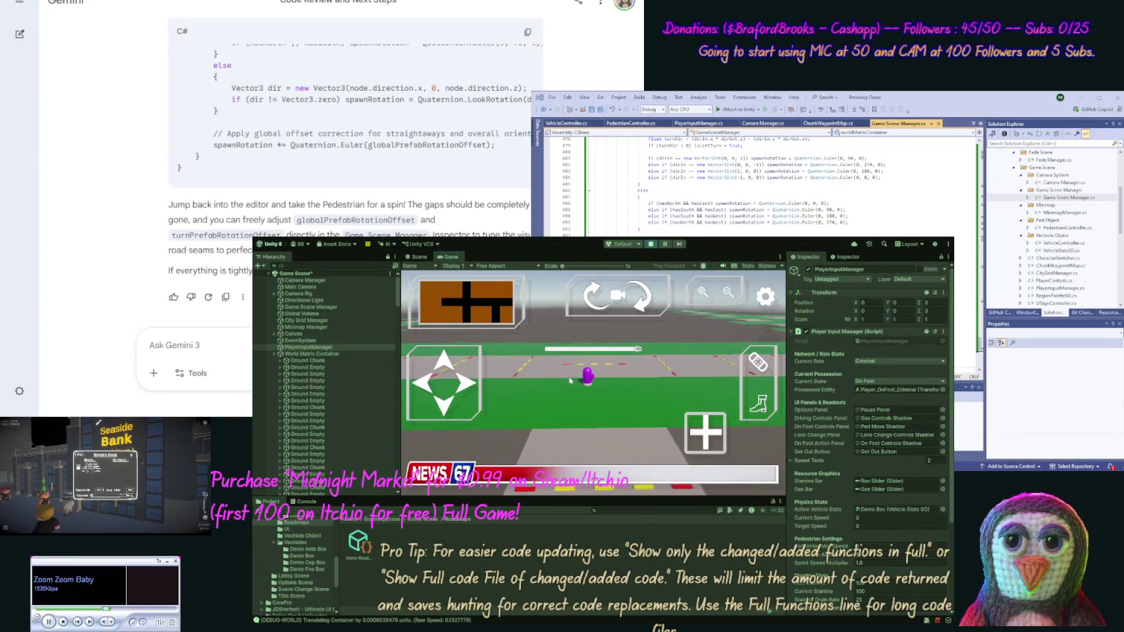
{"action": "left_click", "coordinate": [651, 244]}
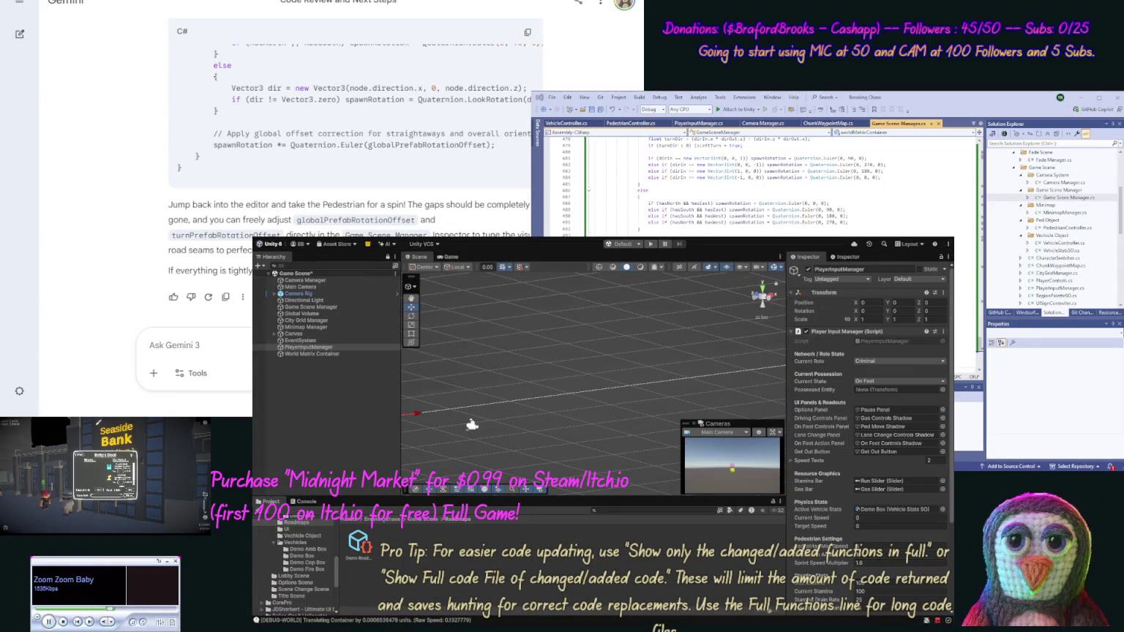
Ask Gemini where the game's speeds are adjusted, requesting an answer without code
{"action": "type", "text": "W"}
{"action": "type", "text": "do we adj"}
{"action": "type", "text": "p"}
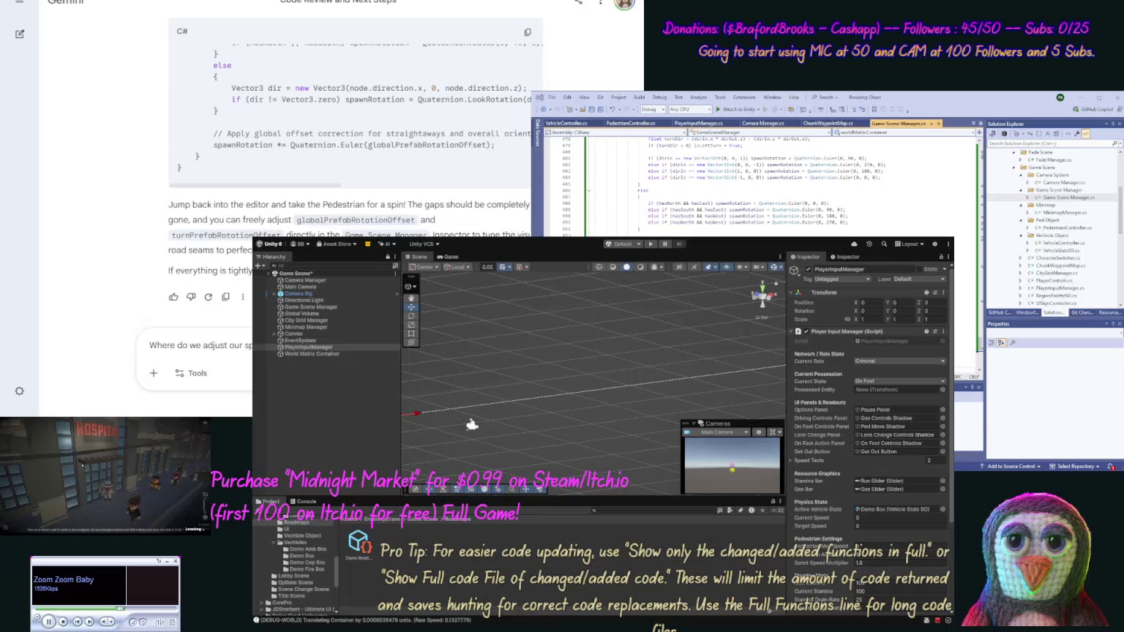
{"action": "key", "text": "Return"}
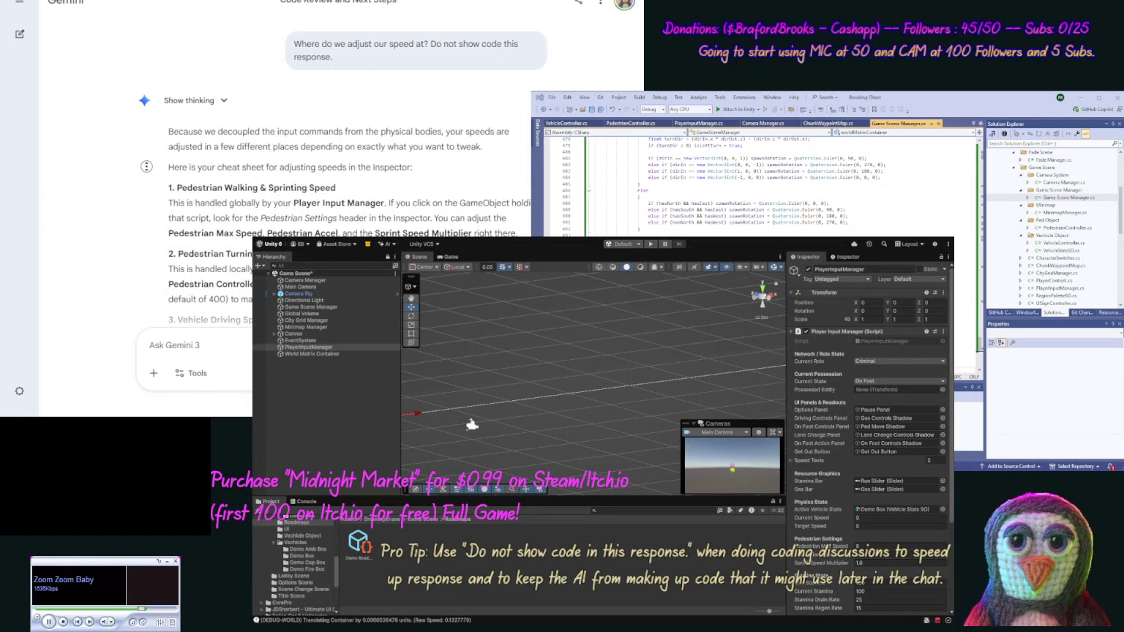
{"action": "scroll", "coordinate": [149, 214], "scroll_direction": "down", "scroll_amount": 2}
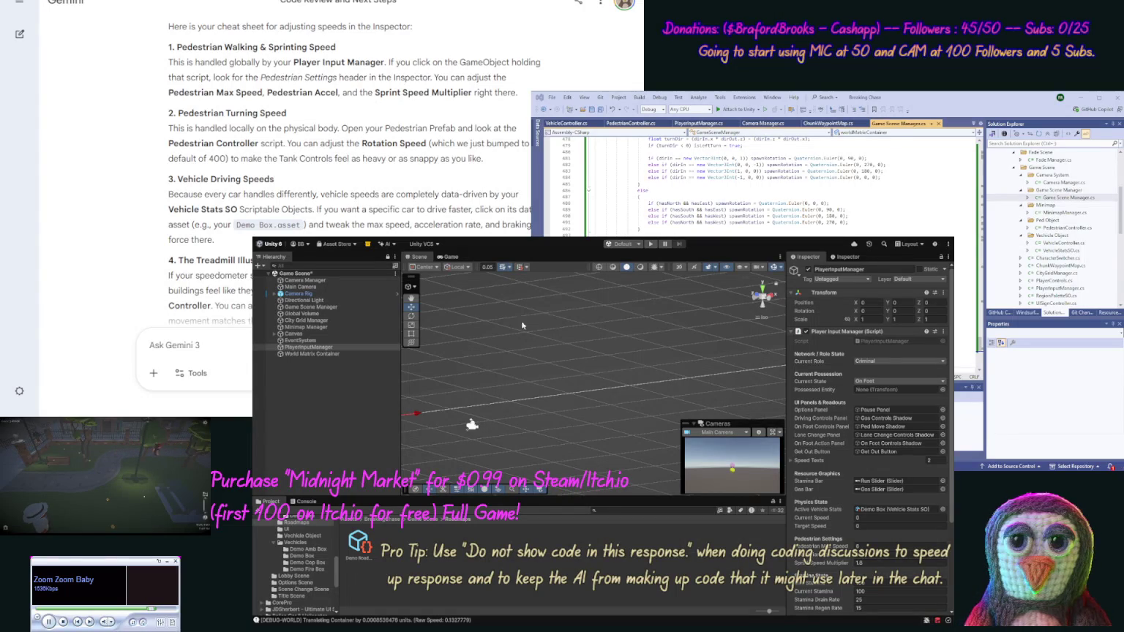
View Demo Amb Box vehicle stats (Max Speed 120) and mark Gemini's pedestrian speed headings
{"action": "left_click", "coordinate": [311, 550]}
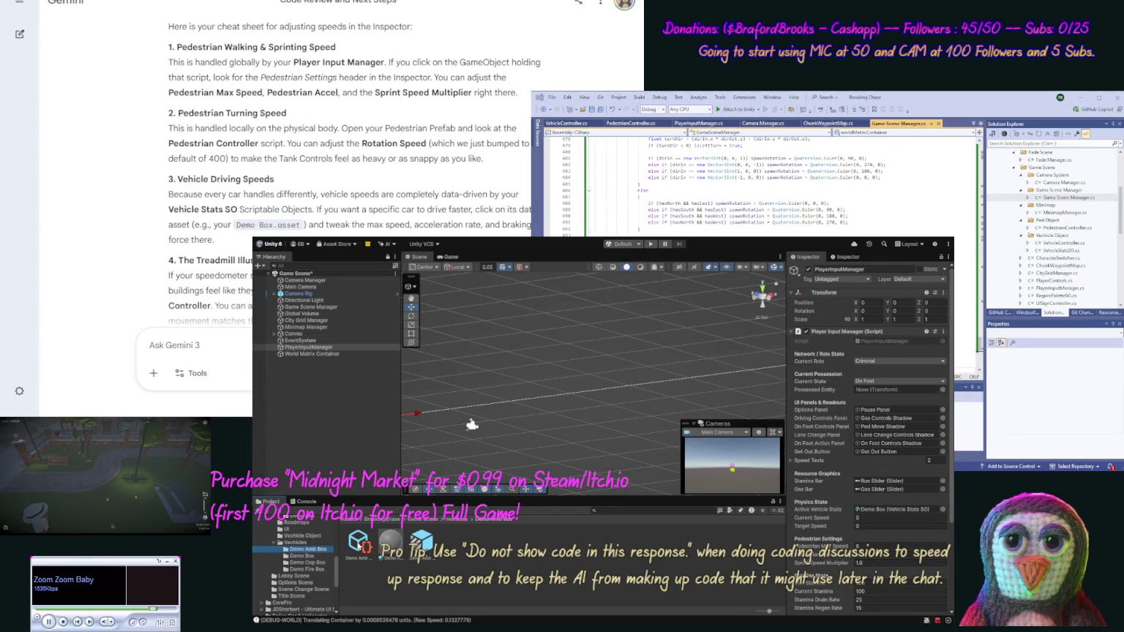
{"action": "left_click", "coordinate": [359, 543]}
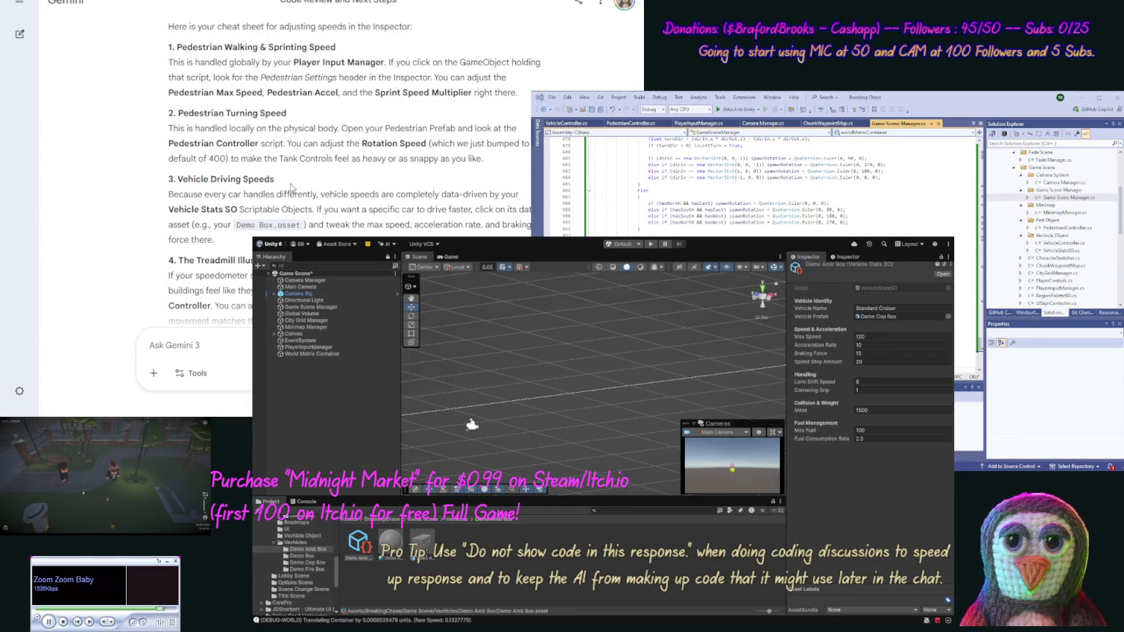
{"action": "left_click_drag", "start_coordinate": [335, 48], "coordinate": [176, 48]}
{"action": "mouse_move", "coordinate": [288, 114]}
{"action": "left_mouse_down"}
{"action": "mouse_move", "coordinate": [176, 115]}
{"action": "mouse_move", "coordinate": [300, 124]}
{"action": "left_mouse_up"}
{"action": "left_click", "coordinate": [177, 119]}
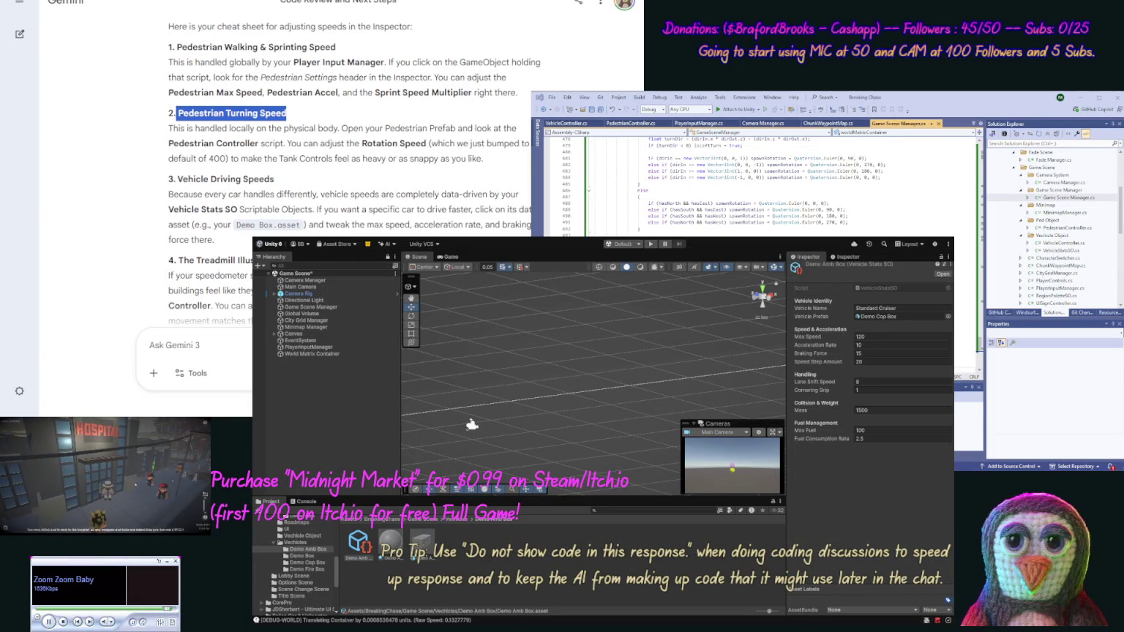
Open the Demo Ped > Ped Object folder in the Project panel
{"action": "left_click", "coordinate": [434, 415]}
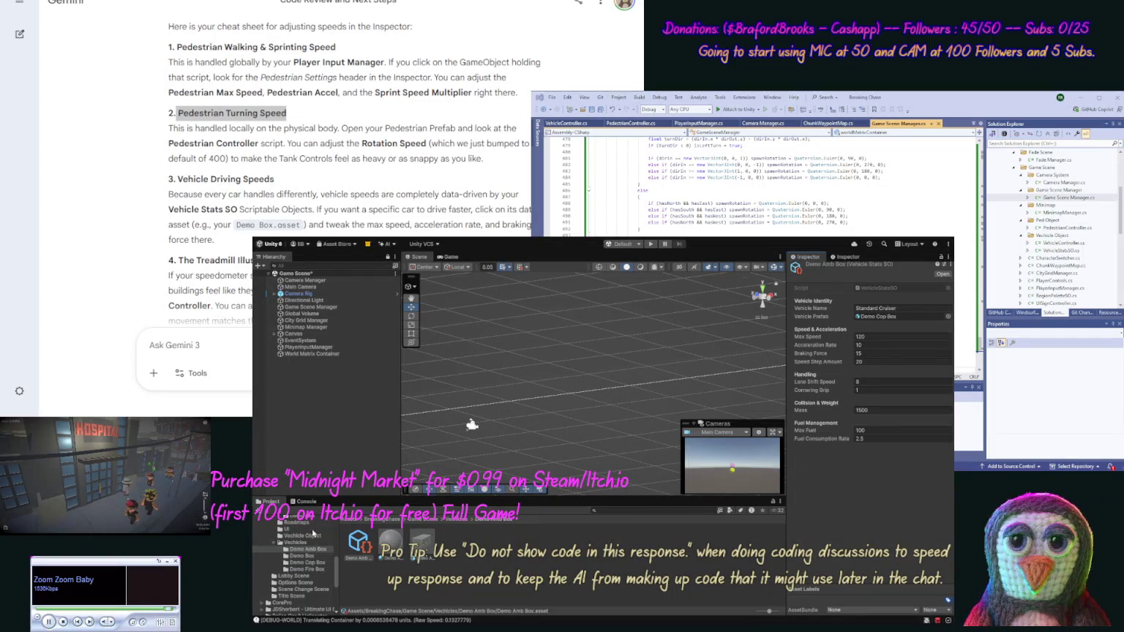
{"action": "left_click", "coordinate": [306, 519]}
{"action": "scroll", "coordinate": [335, 571], "scroll_direction": "up", "scroll_amount": 4}
{"action": "left_click", "coordinate": [307, 549]}
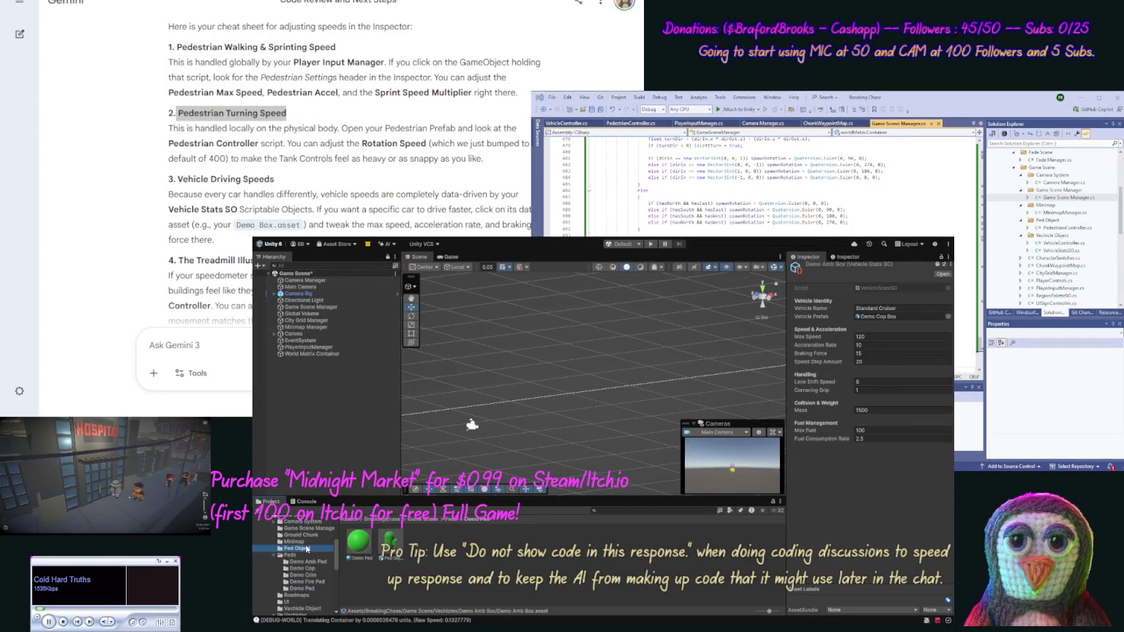
Set the Ped Object prefab's Rotation Speed to 40, exit Prefab Mode and start Play
{"action": "double_click", "coordinate": [360, 543]}
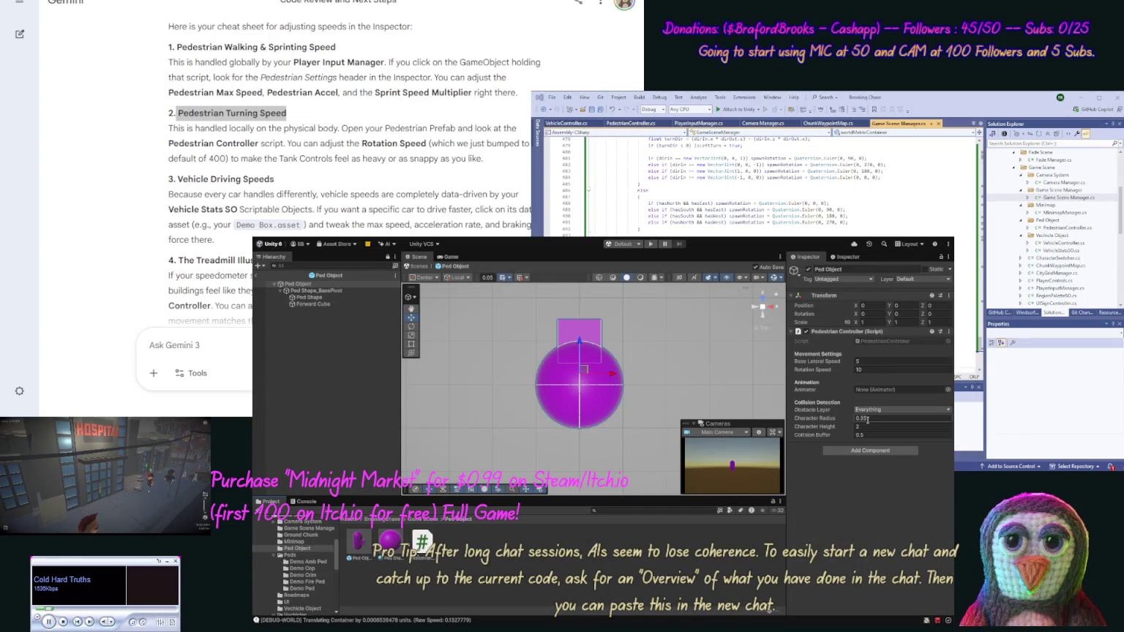
{"action": "type", "text": "1"}
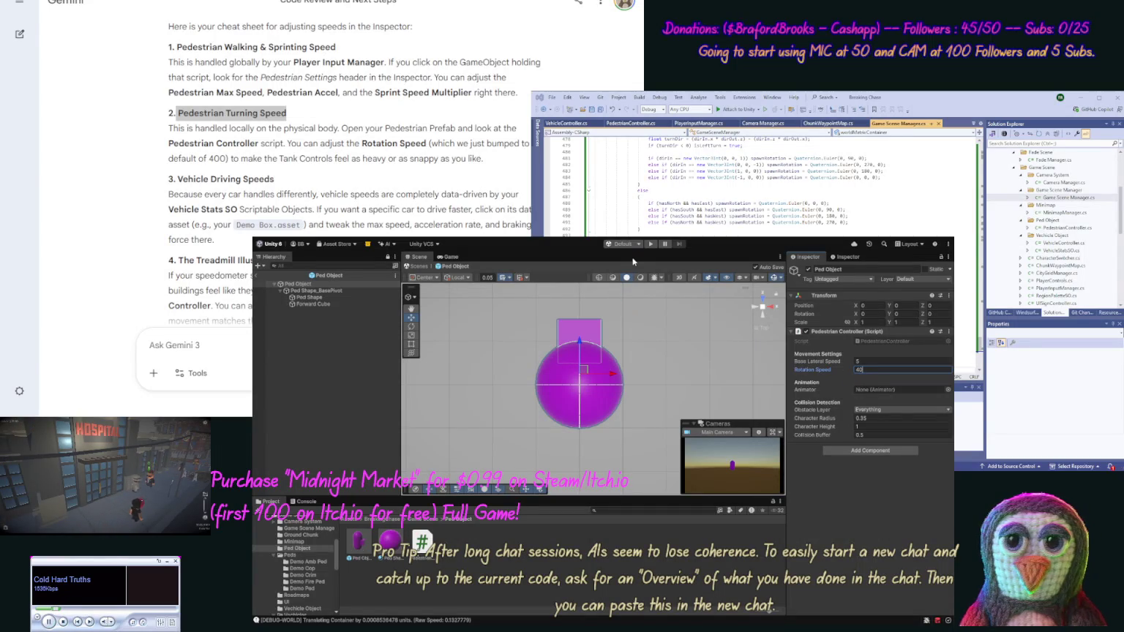
{"action": "left_click", "coordinate": [258, 276]}
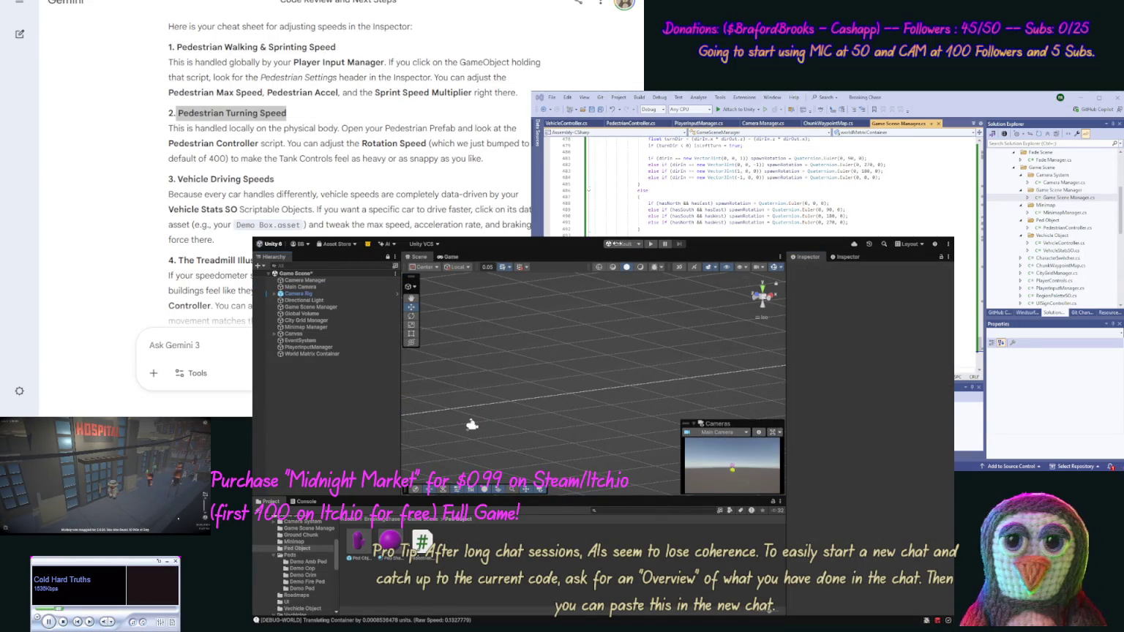
{"action": "left_click", "coordinate": [650, 245]}
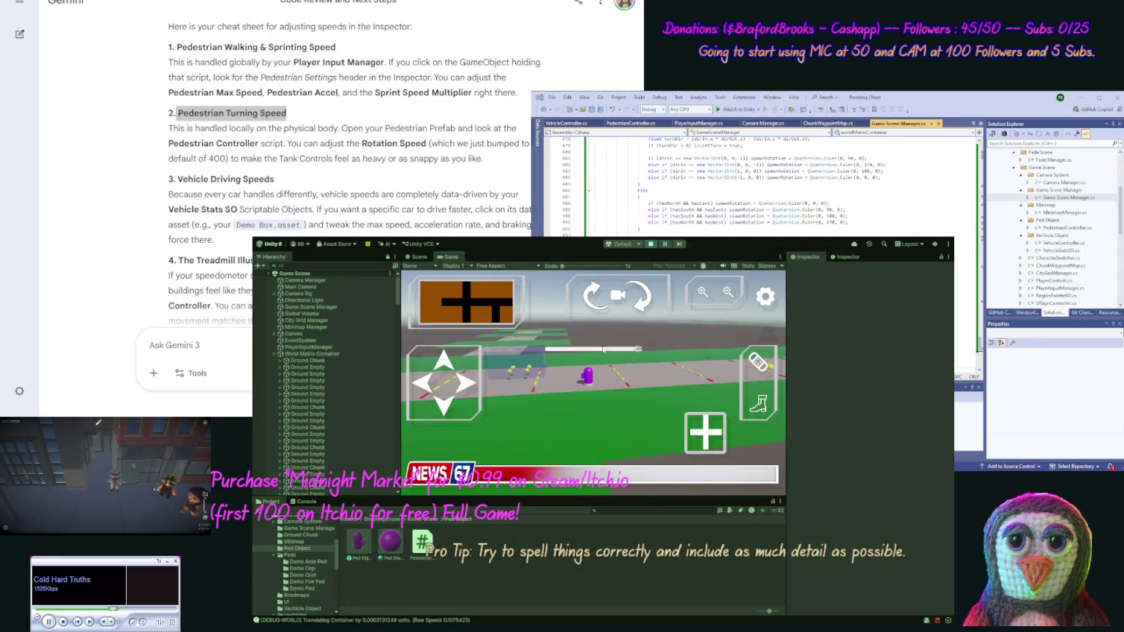
Stop the game after testing the faster pedestrian turning
{"action": "left_click", "coordinate": [651, 244]}
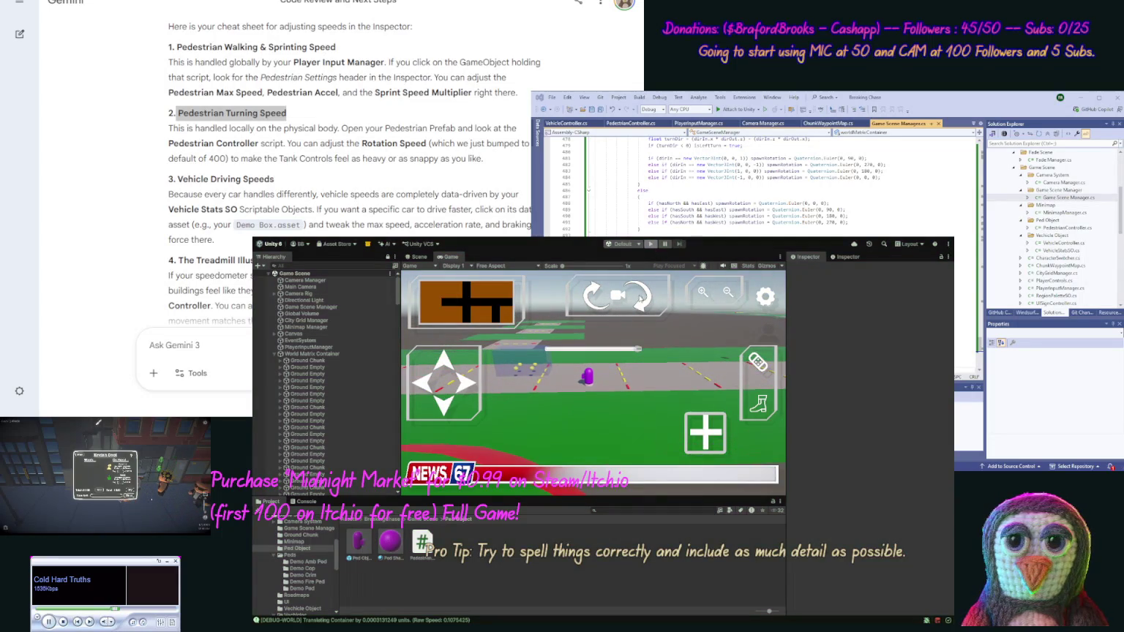
Rotate the Ground Chunk prefab's Base Ground 90° on Y, play-test, and return to Game Scene
{"action": "left_click", "coordinate": [329, 536]}
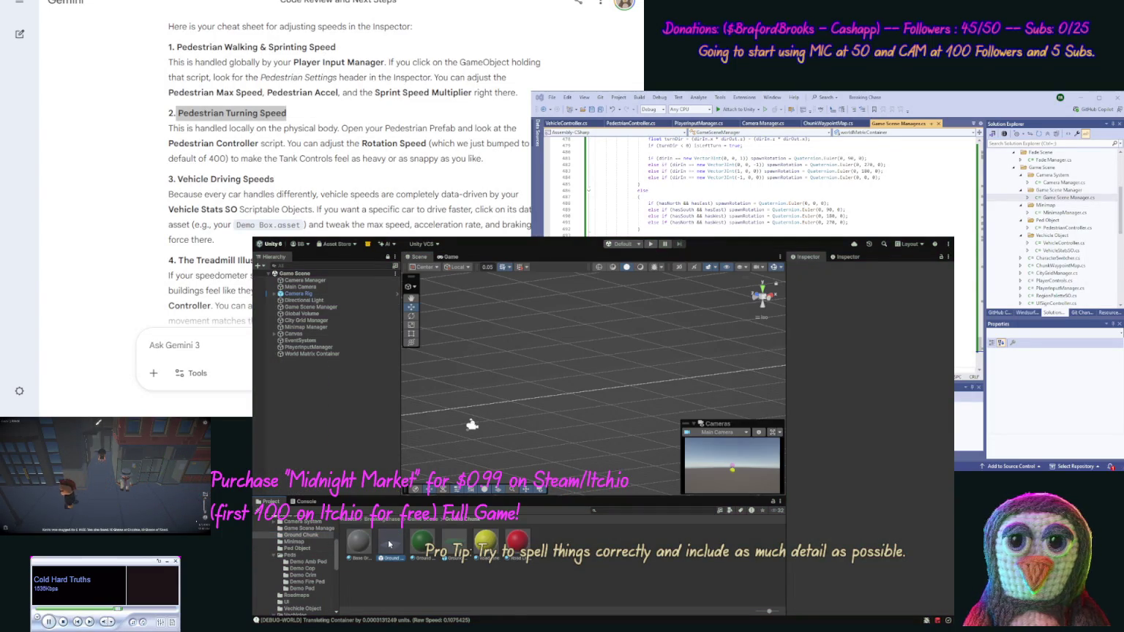
{"action": "left_click", "coordinate": [388, 544]}
{"action": "double_click", "coordinate": [389, 543]}
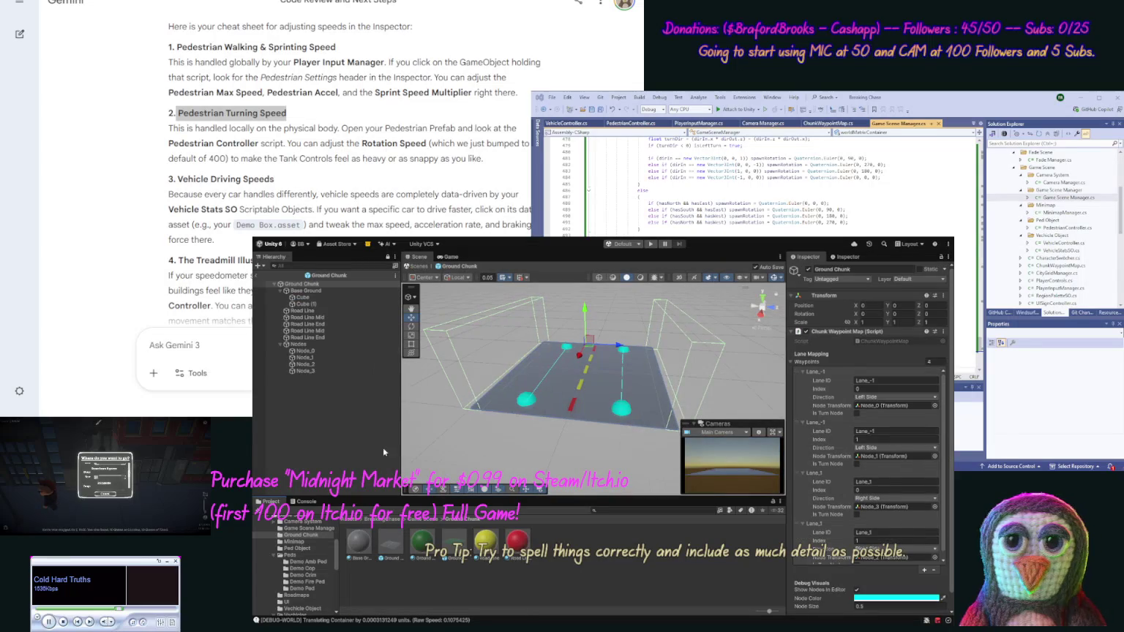
{"action": "left_click", "coordinate": [317, 291]}
{"action": "left_click", "coordinate": [939, 302]}
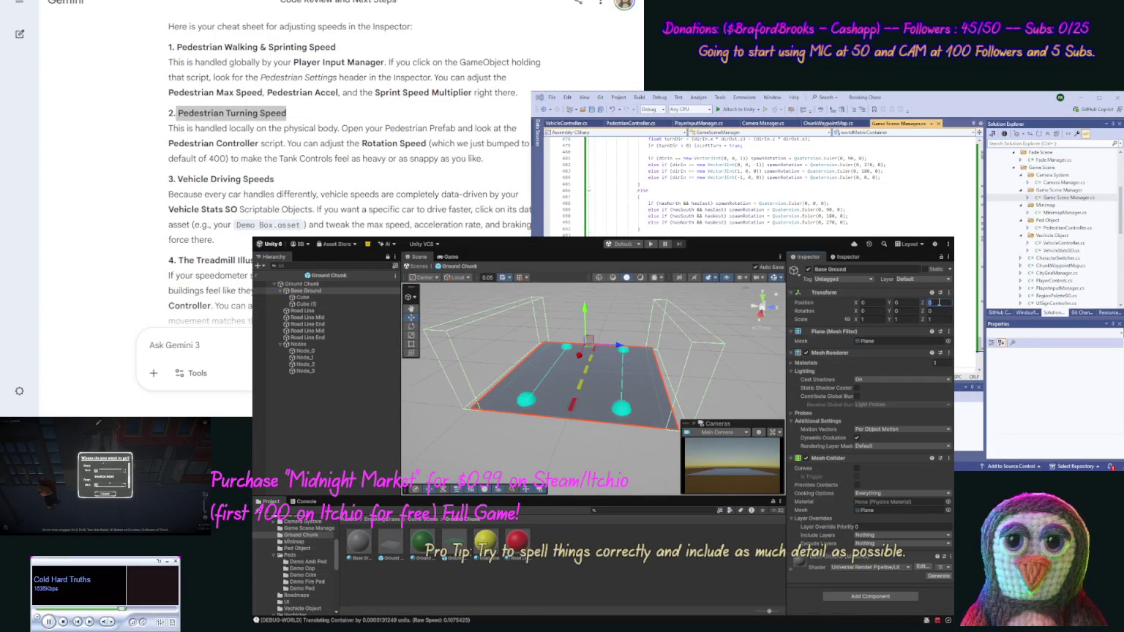
{"action": "left_click", "coordinate": [941, 311]}
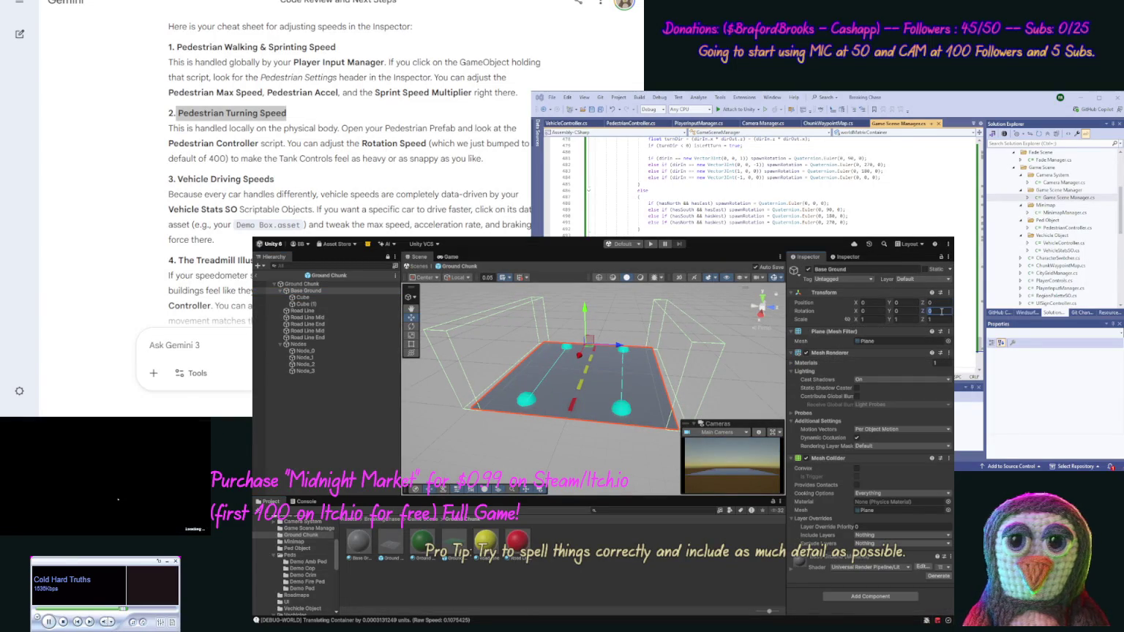
{"action": "type", "text": "90"}
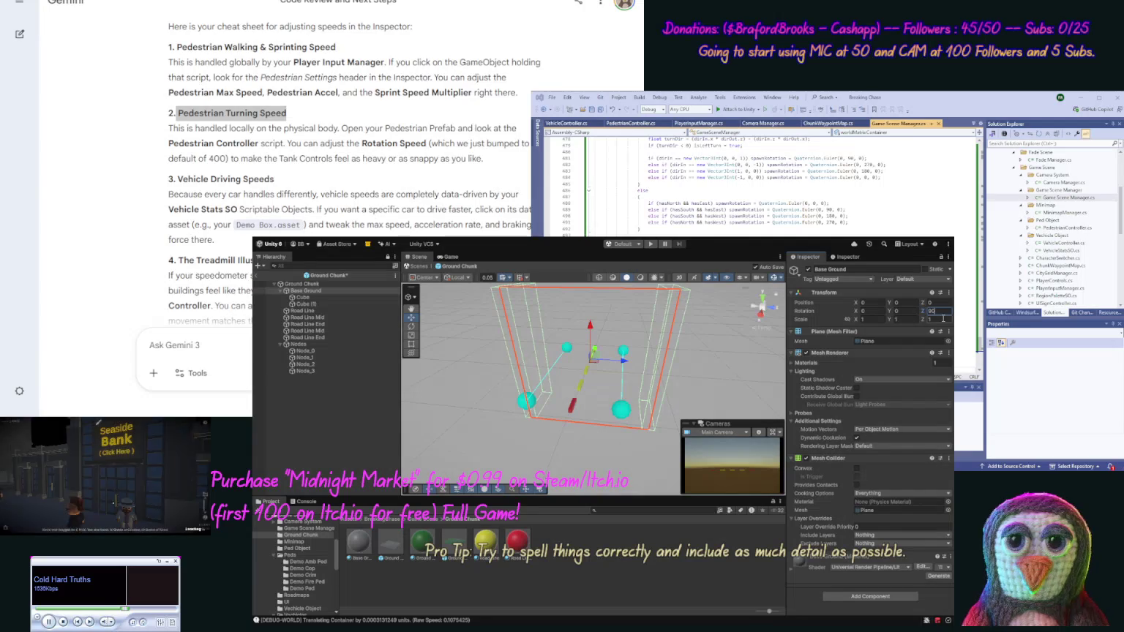
{"action": "key", "text": "Escape"}
{"action": "type", "text": "90"}
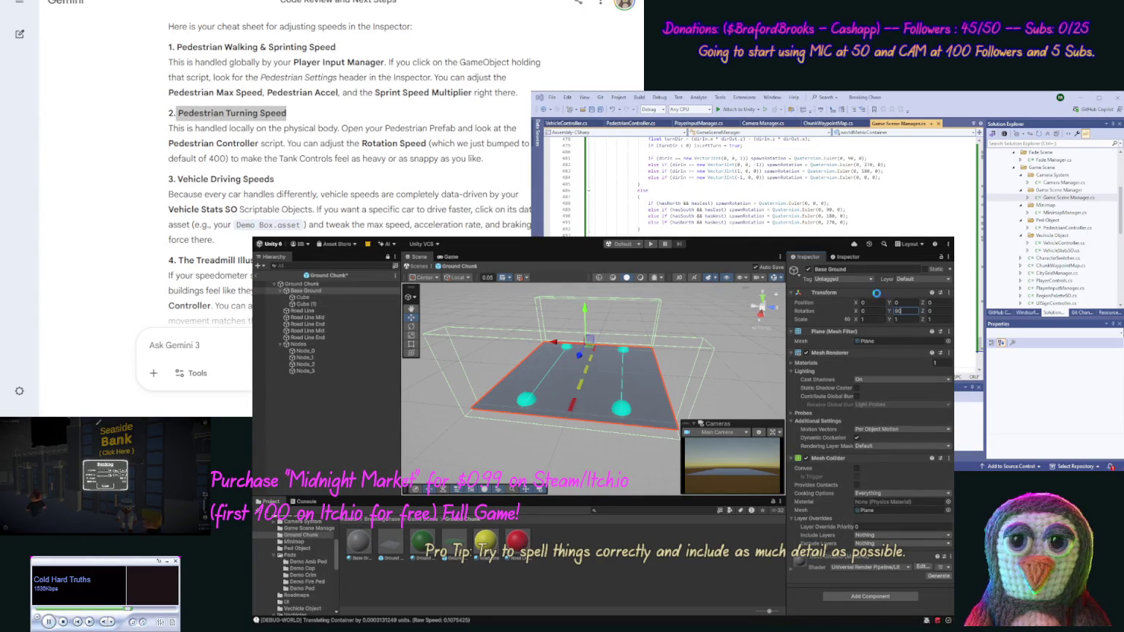
{"action": "left_click", "coordinate": [649, 243]}
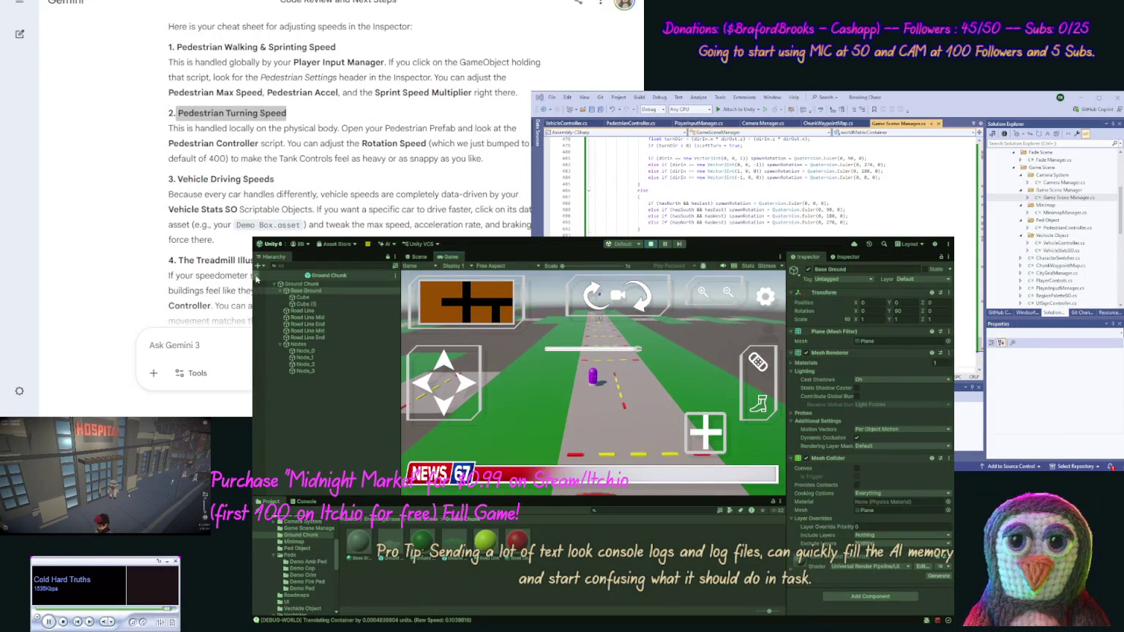
{"action": "left_click", "coordinate": [256, 276]}
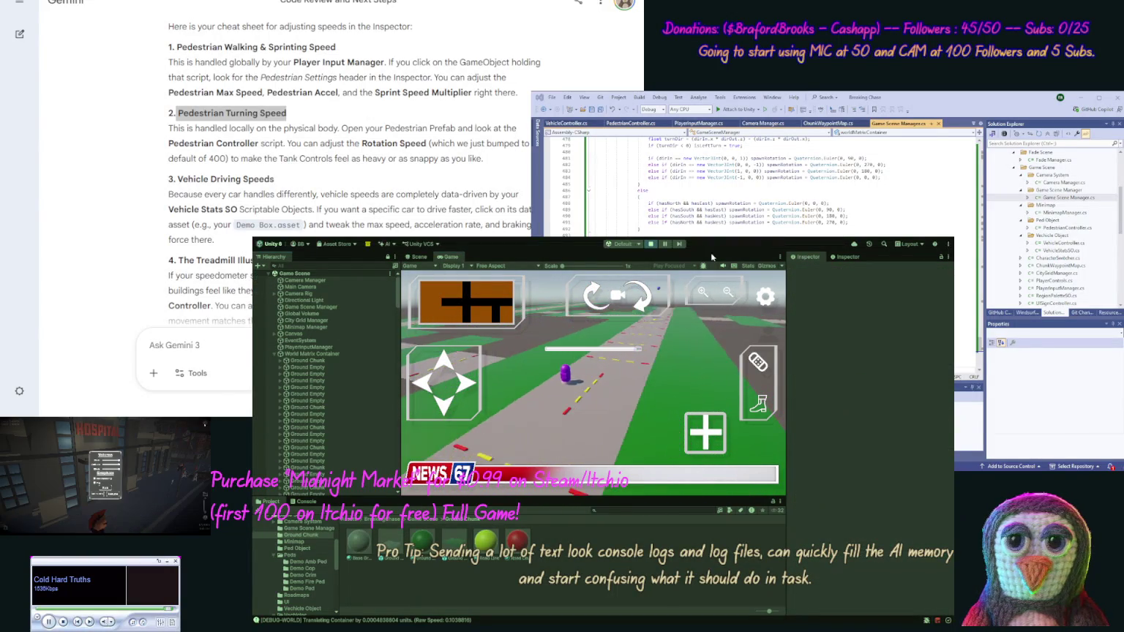
Stop the game, inspect City Grid Manager, and review Demo Roadmap.asset's Ground Chunk road slots
{"action": "left_click", "coordinate": [648, 245]}
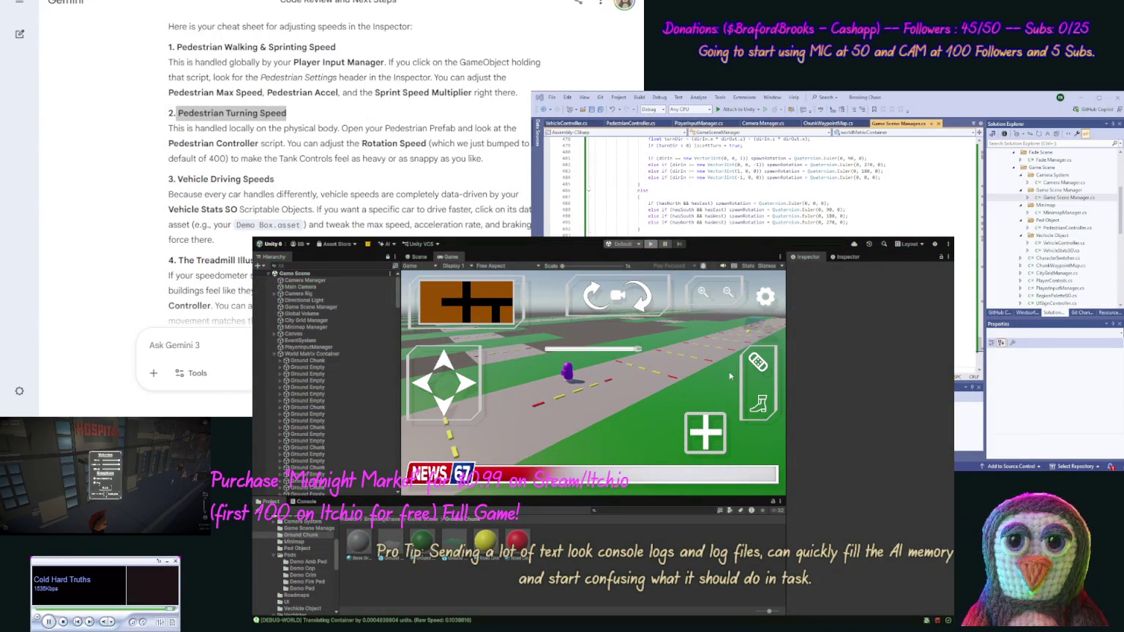
{"action": "left_click", "coordinate": [292, 322]}
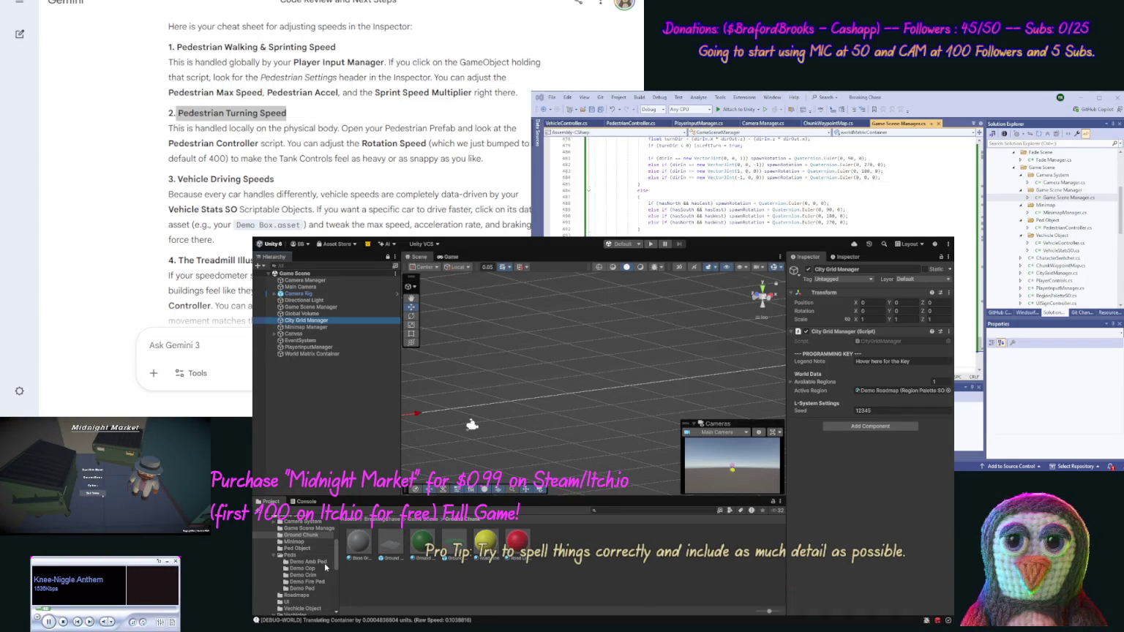
{"action": "left_click", "coordinate": [308, 596]}
{"action": "left_click", "coordinate": [358, 543]}
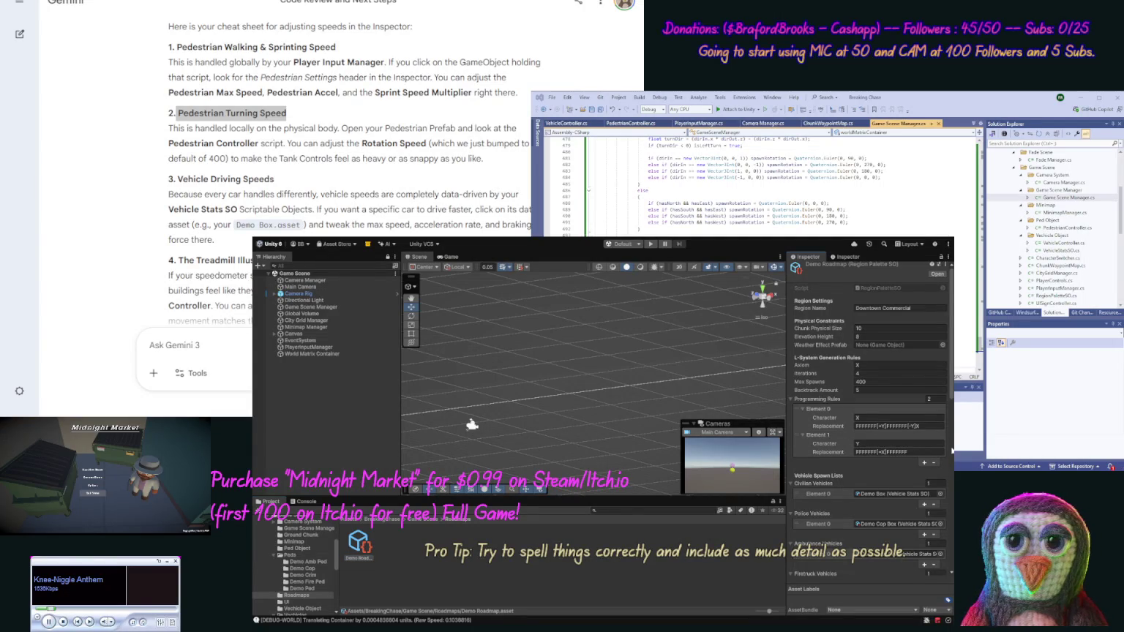
{"action": "scroll", "coordinate": [952, 450], "scroll_direction": "down", "scroll_amount": 5}
{"action": "scroll", "coordinate": [952, 450], "scroll_direction": "down", "scroll_amount": 10}
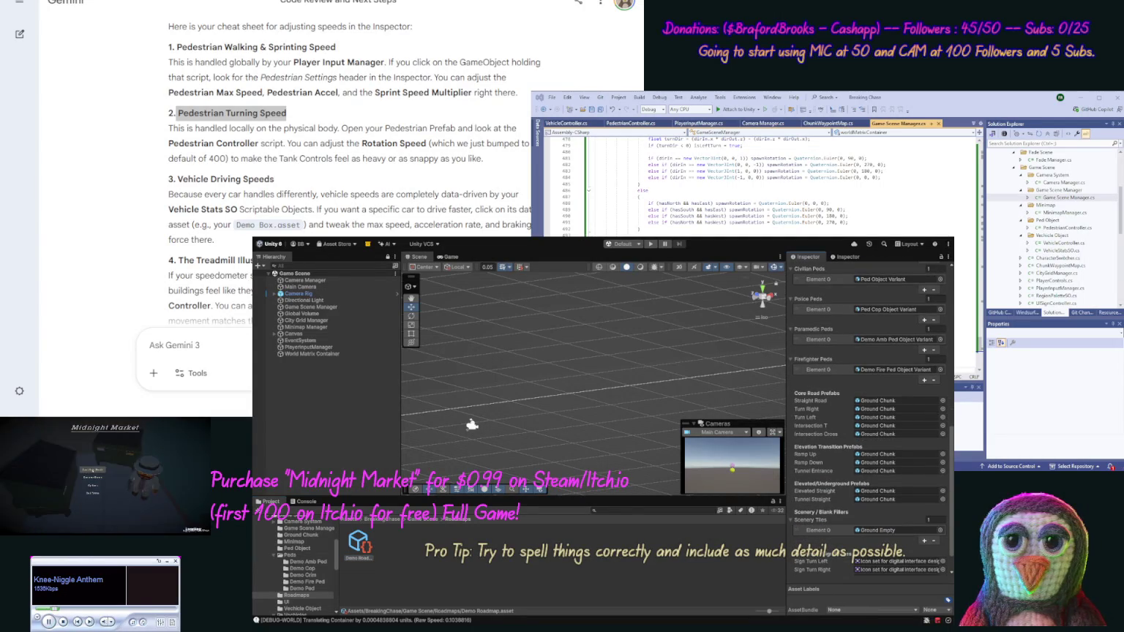
{"action": "scroll", "coordinate": [879, 578], "scroll_direction": "down", "scroll_amount": 1}
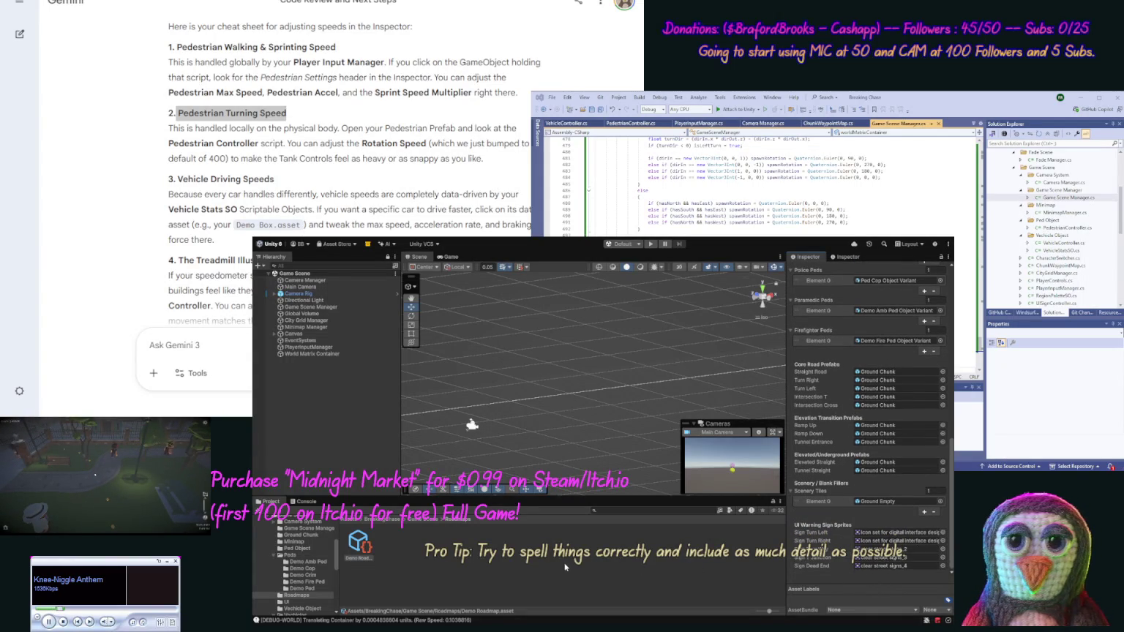
Begin a Gemini prompt saying the roads need turning, mentioning the road chunk sides
{"action": "left_click", "coordinate": [208, 404]}
{"action": "type", "text": "Our roads need t"}
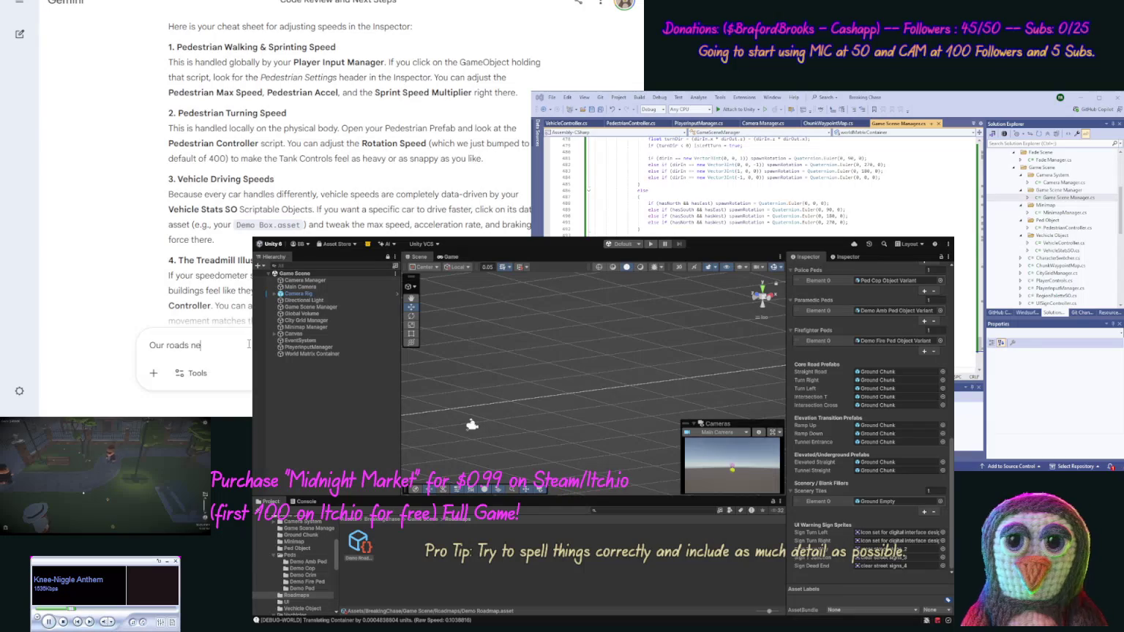
{"action": "type", "text": "o be turn"}
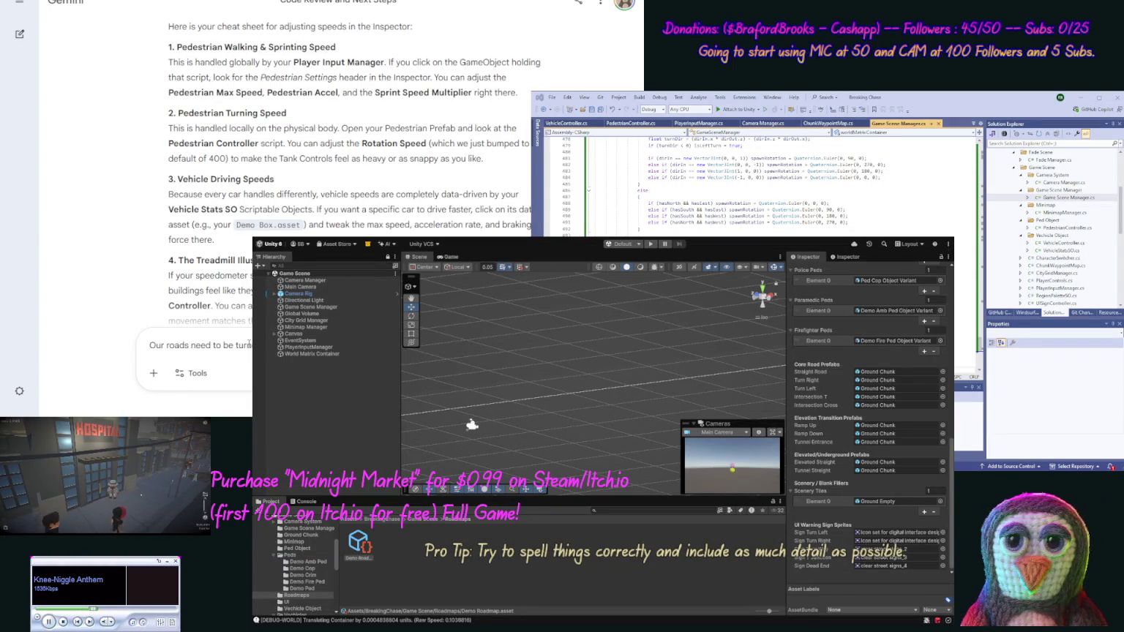
{"action": "type", "text": "r"}
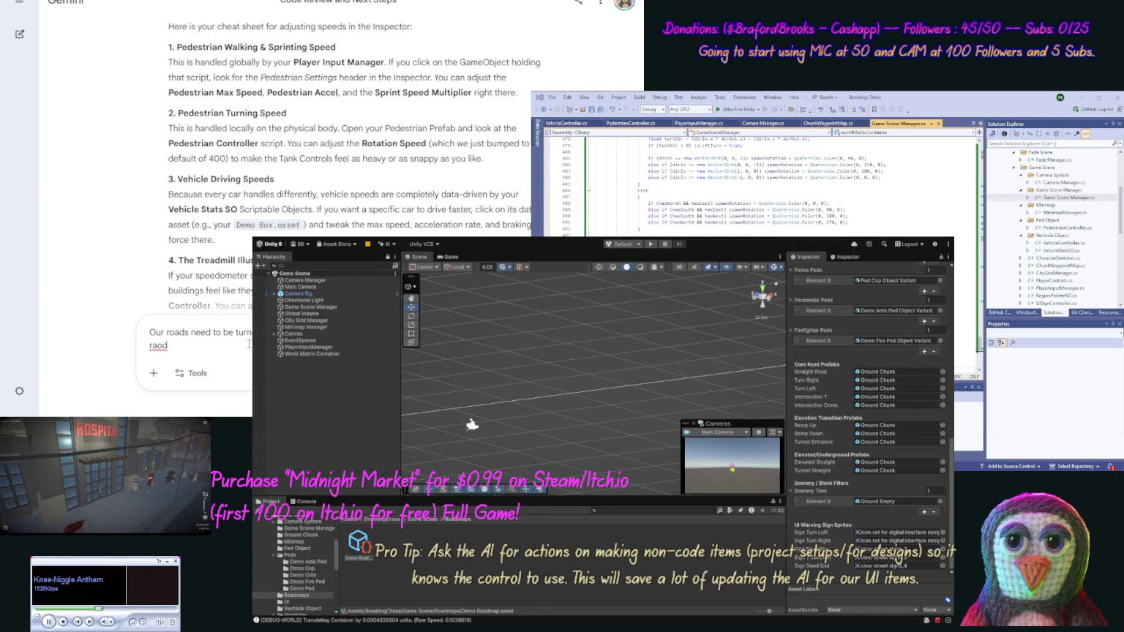
{"action": "type", "text": "our road"}
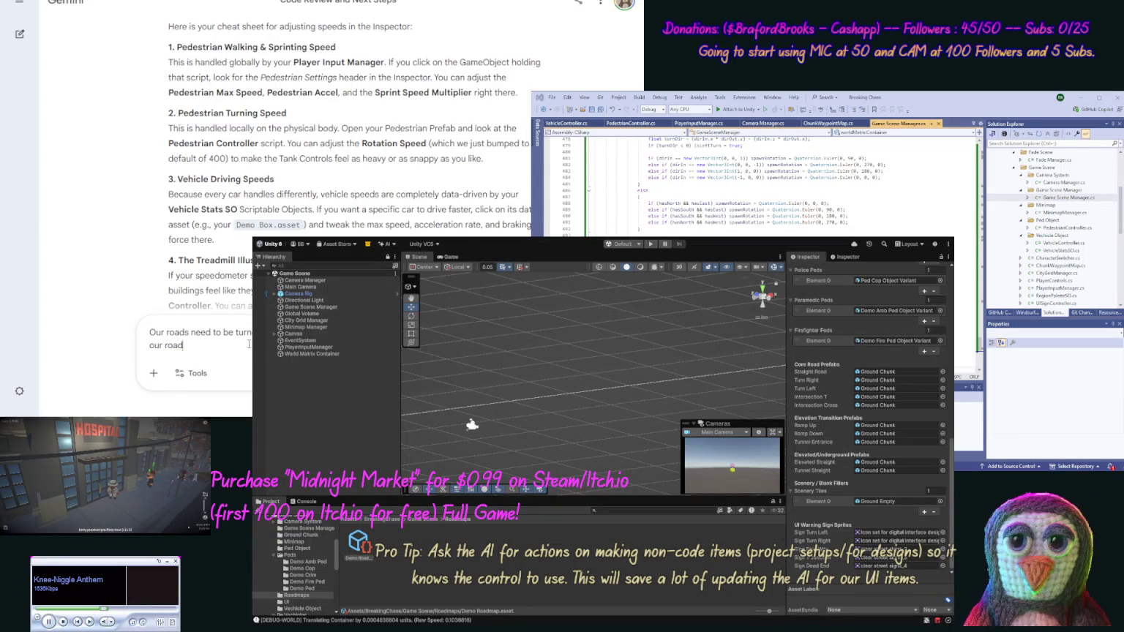
{"action": "type", "text": " chunkc"}
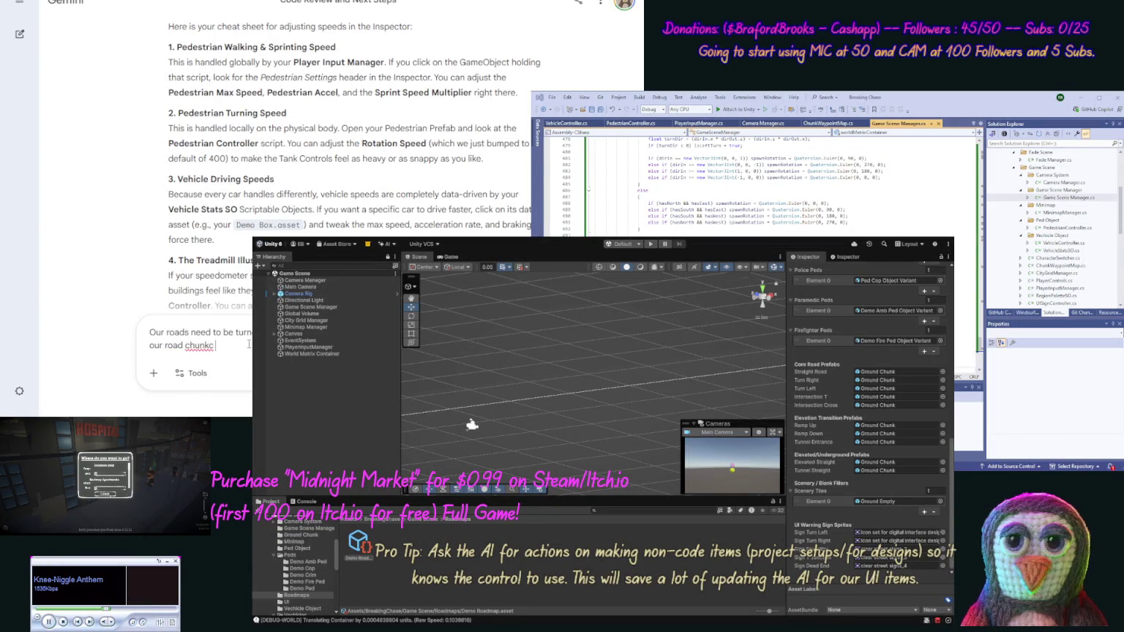
{"action": "type", "text": " (the sides"}
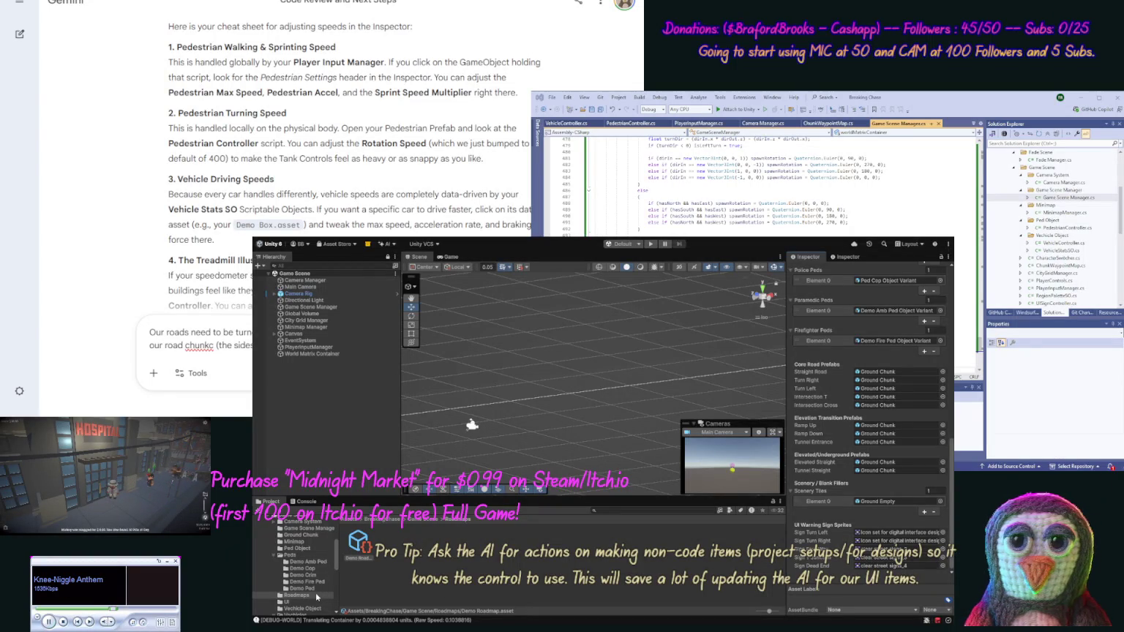
{"action": "left_click", "coordinate": [311, 539]}
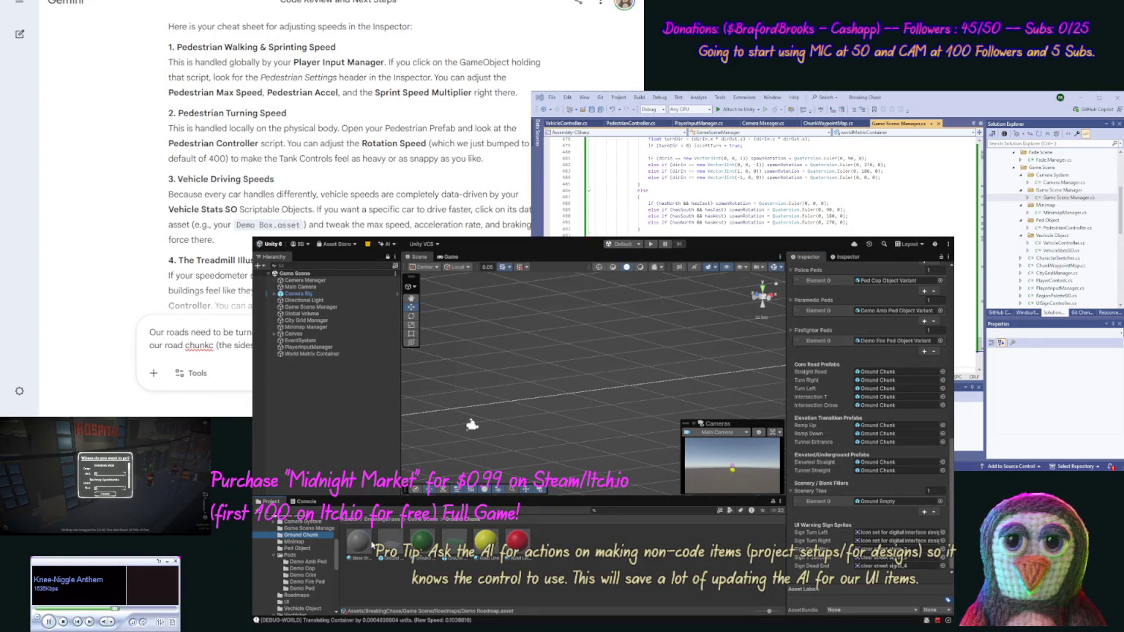
Reopen the Ground Chunk prefab and send Gemini the road-turning message with a pasted screenshot
{"action": "double_click", "coordinate": [390, 545]}
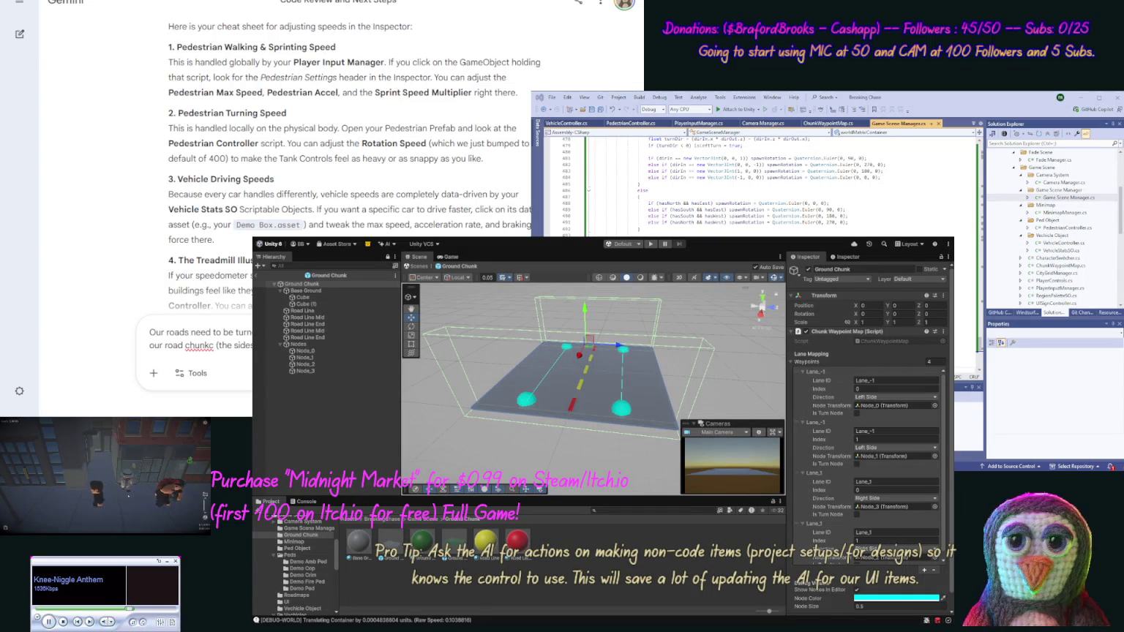
{"action": "key", "text": "ctrl+v"}
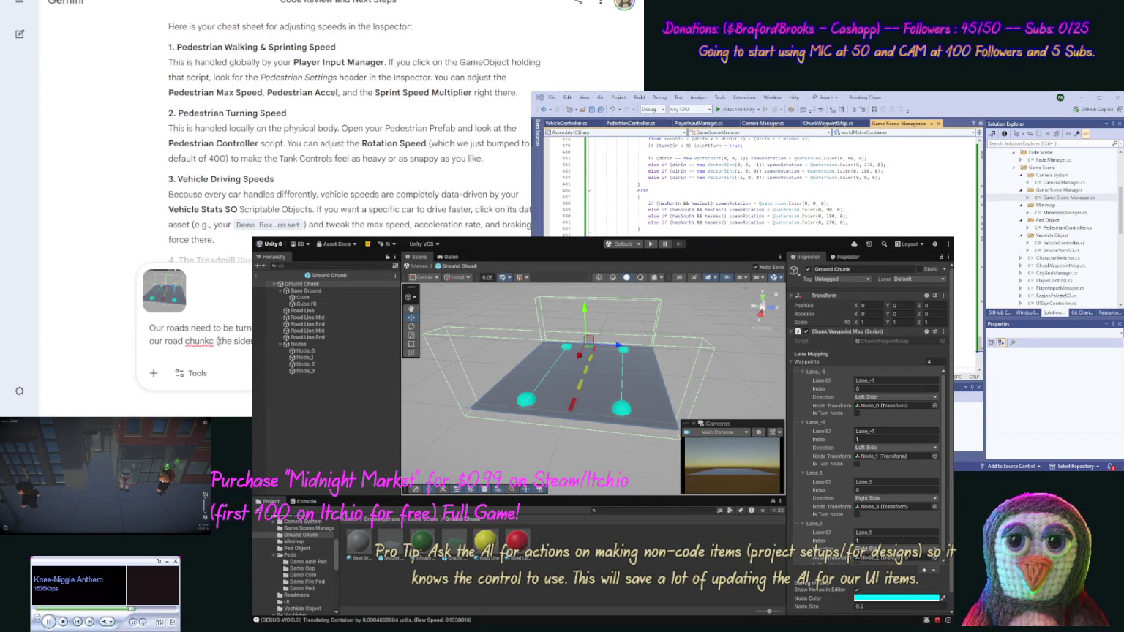
{"action": "key", "text": "BackSpace"}
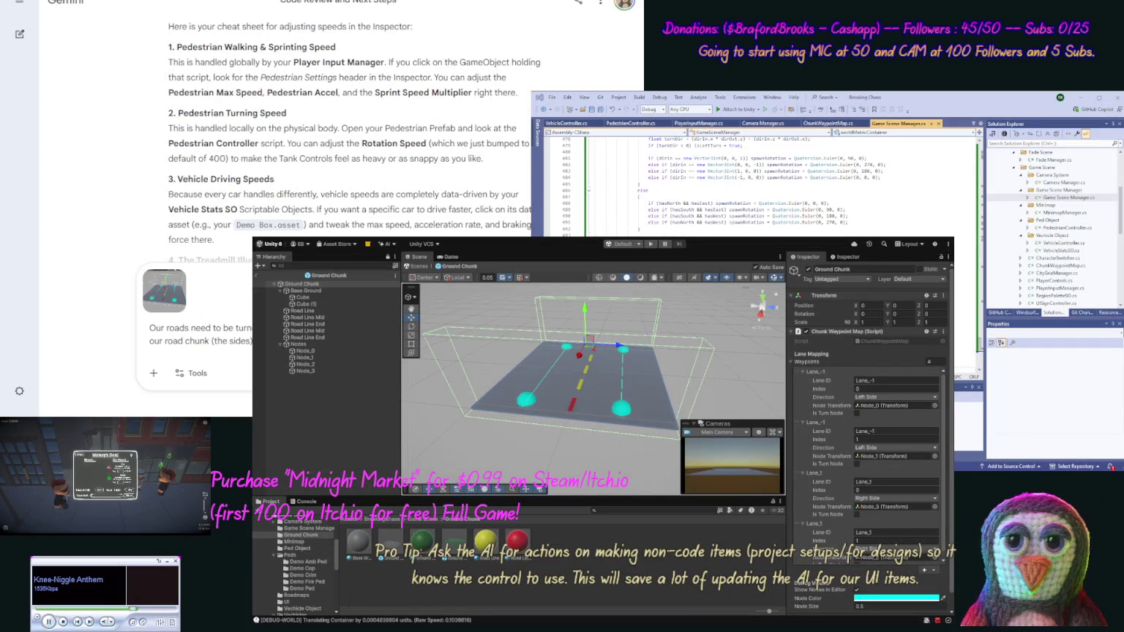
{"action": "key", "text": "Return"}
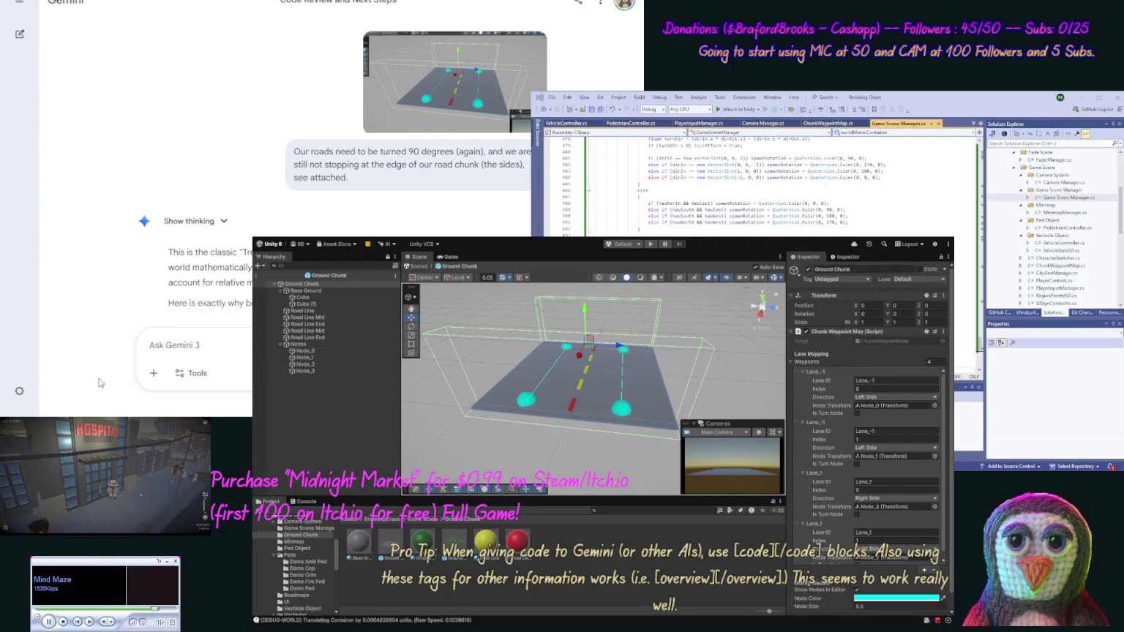
Scroll Gemini's reply down to its first numbered section on why the roads end up turned
{"action": "scroll", "coordinate": [102, 154], "scroll_direction": "down", "scroll_amount": 2}
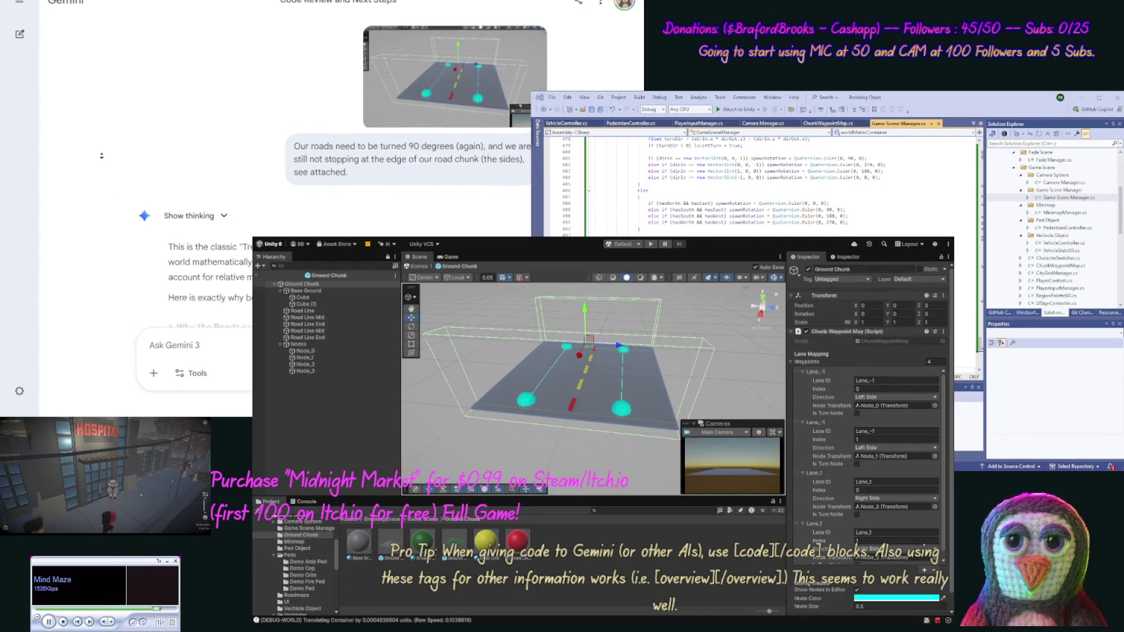
{"action": "scroll", "coordinate": [102, 162], "scroll_direction": "down", "scroll_amount": 3}
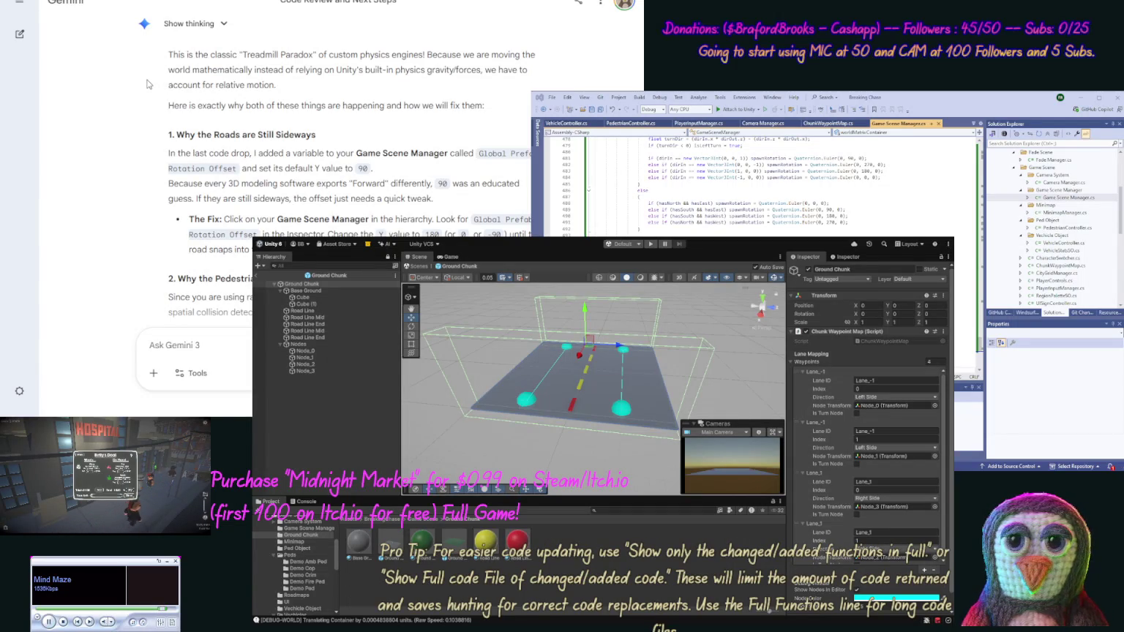
{"action": "scroll", "coordinate": [129, 108], "scroll_direction": "down", "scroll_amount": 3}
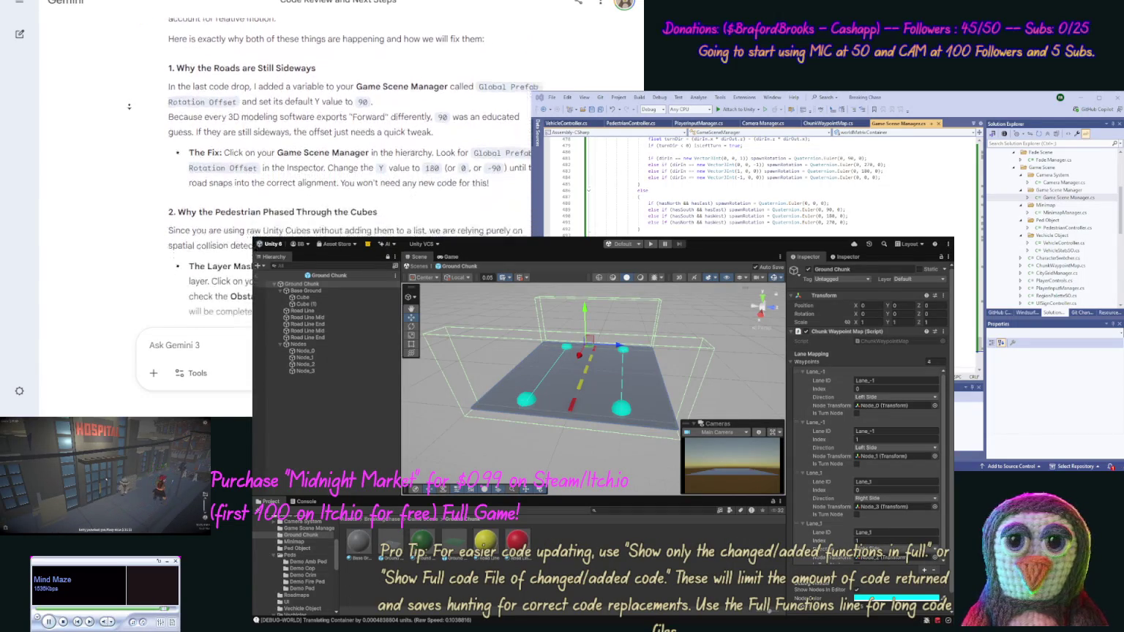
{"action": "scroll", "coordinate": [130, 110], "scroll_direction": "down", "scroll_amount": 1}
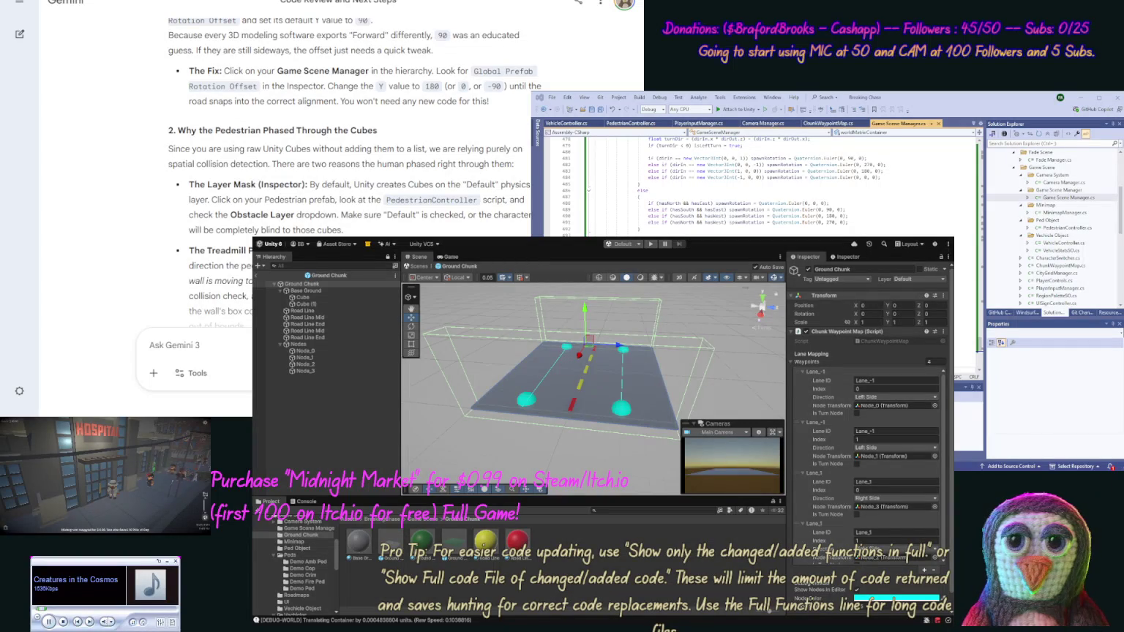
{"action": "left_click", "coordinate": [263, 277]}
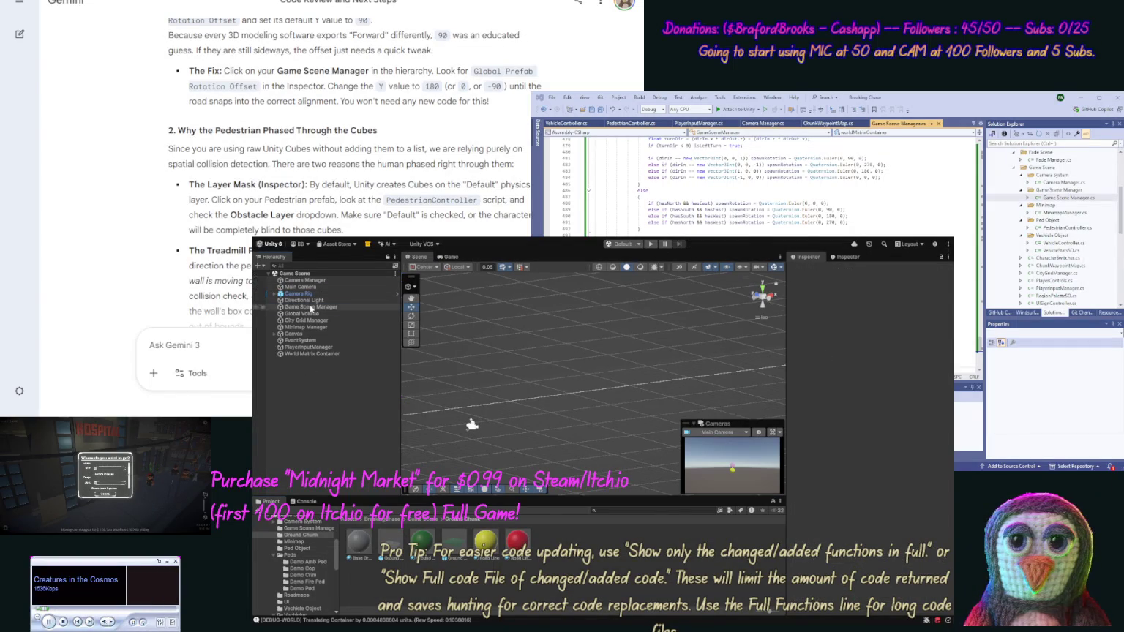
Set the Game Scene Manager's Global and Turn Prefab Rotation Y to 0, then select the Ped Object prefab
{"action": "left_click", "coordinate": [311, 307]}
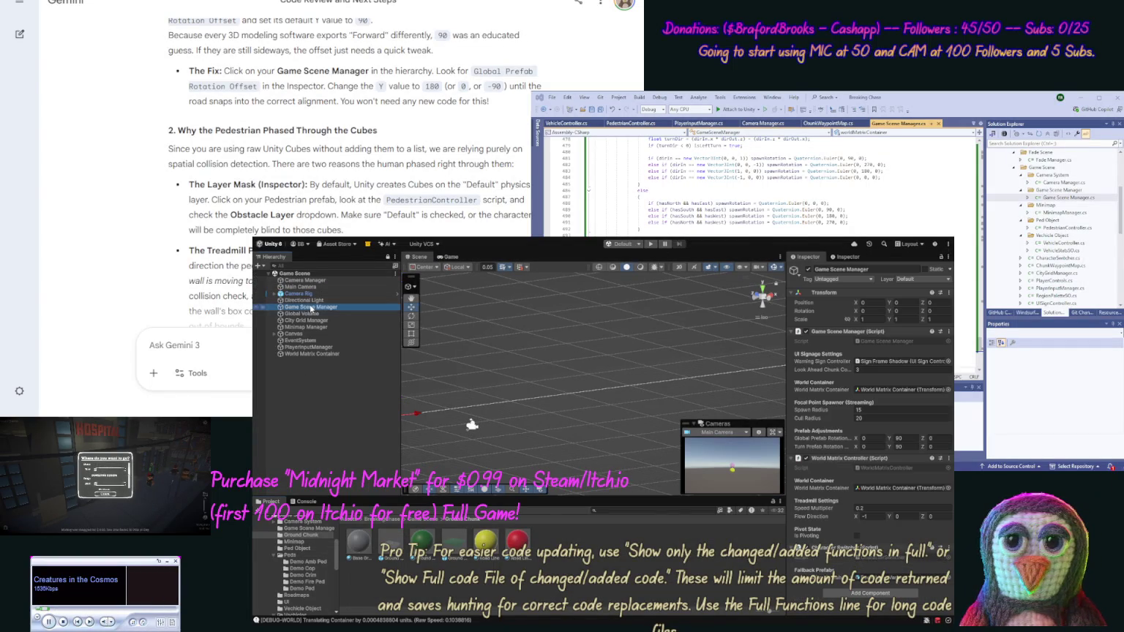
{"action": "left_click", "coordinate": [902, 437]}
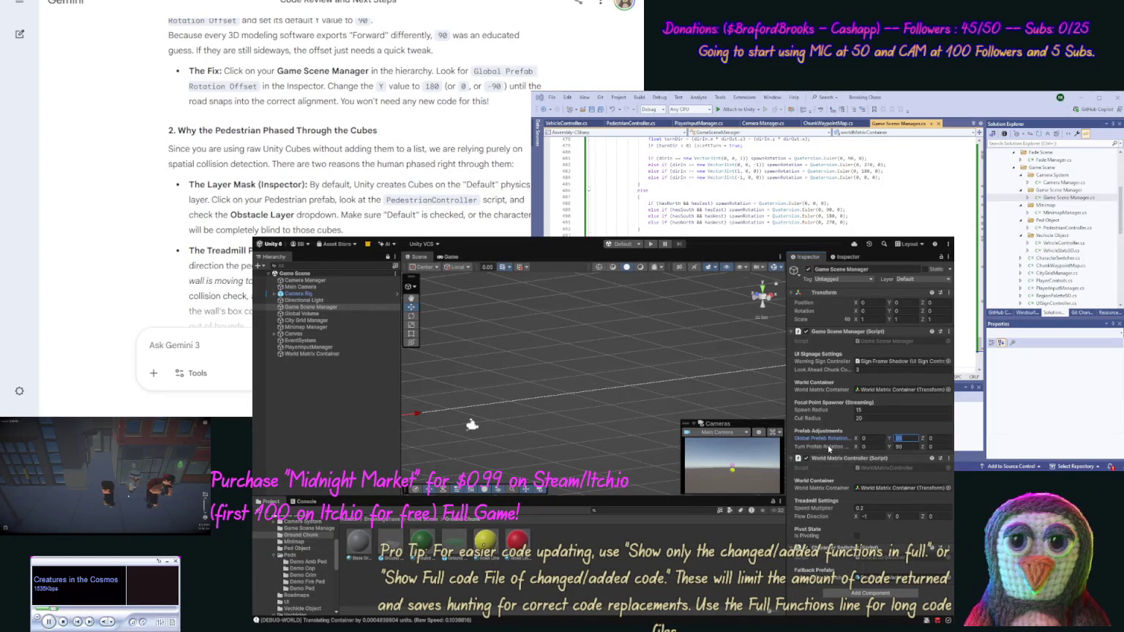
{"action": "type", "text": "0"}
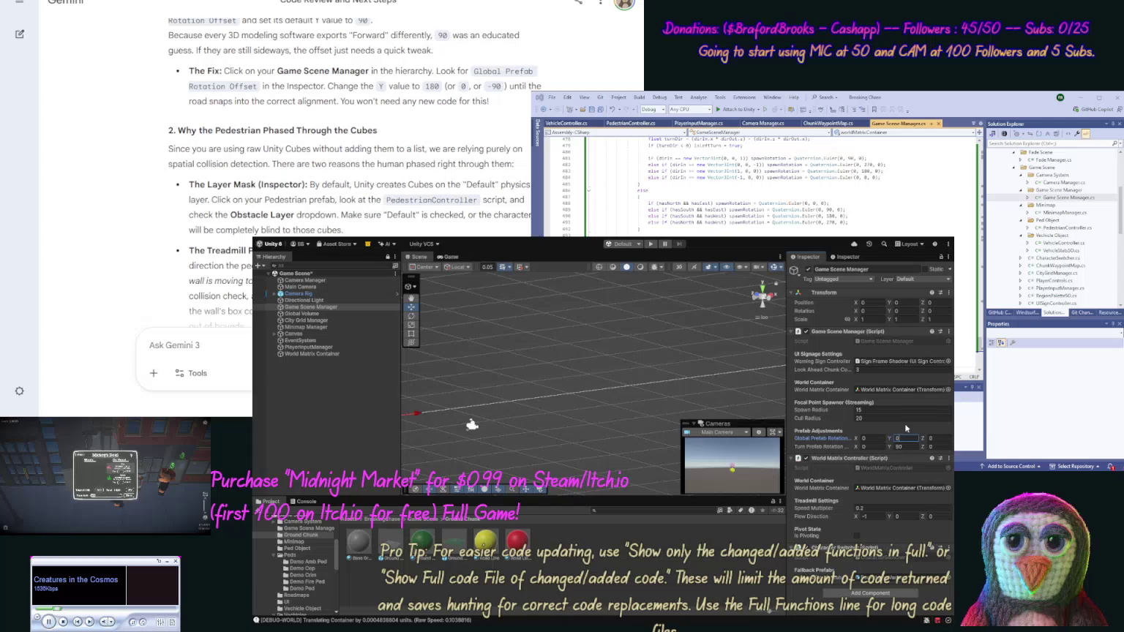
{"action": "left_click", "coordinate": [906, 446]}
{"action": "type", "text": "0"}
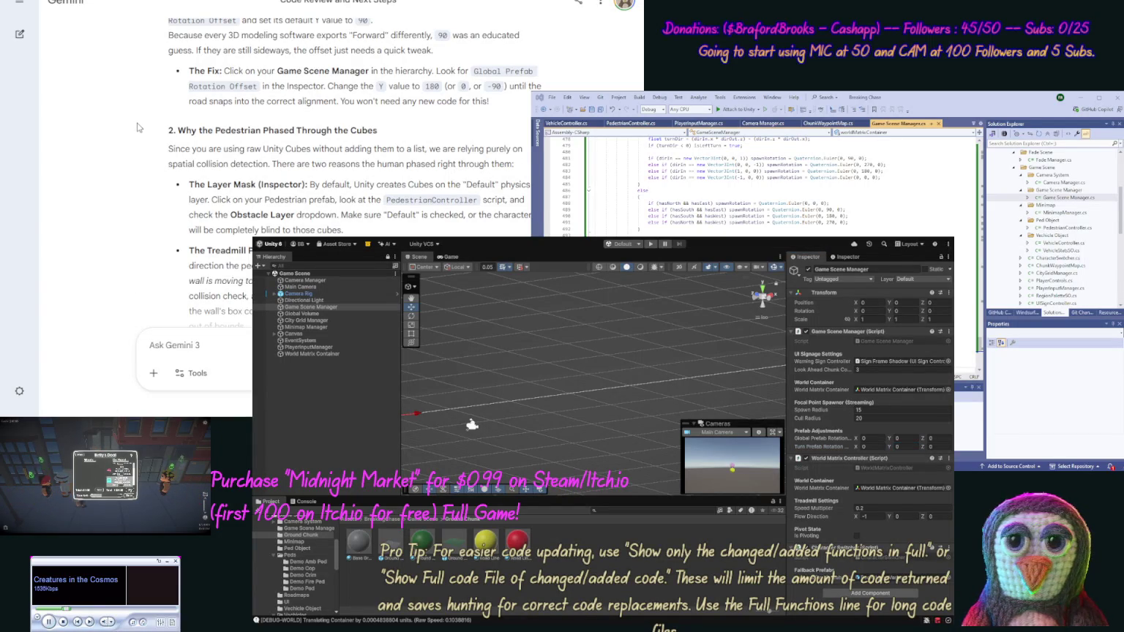
{"action": "scroll", "coordinate": [137, 117], "scroll_direction": "down", "scroll_amount": 3}
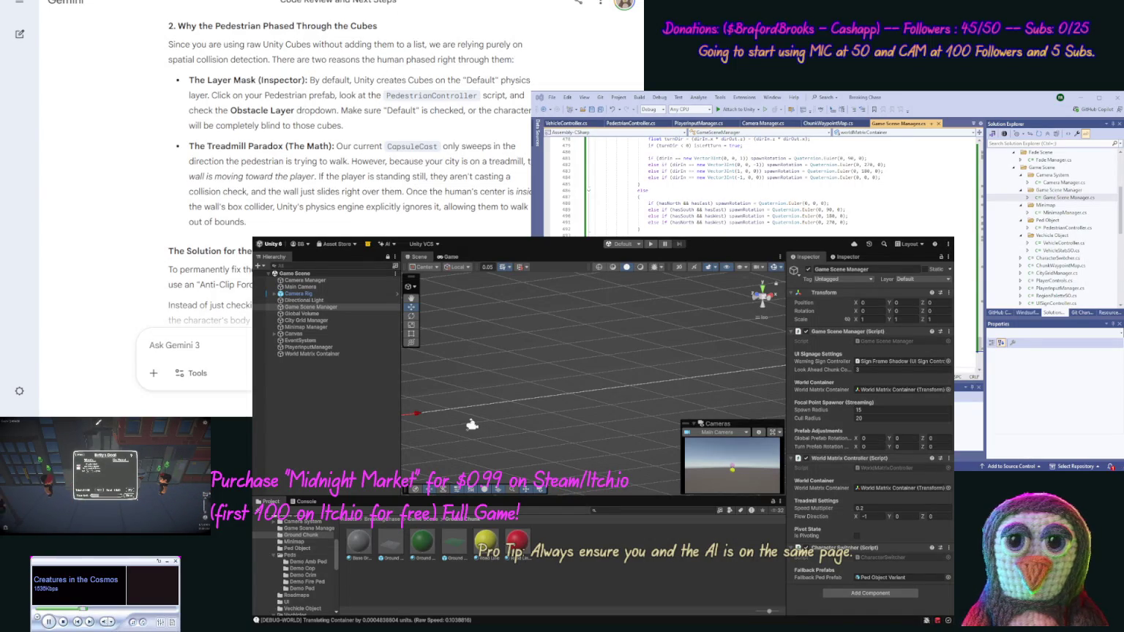
{"action": "left_click", "coordinate": [905, 446]}
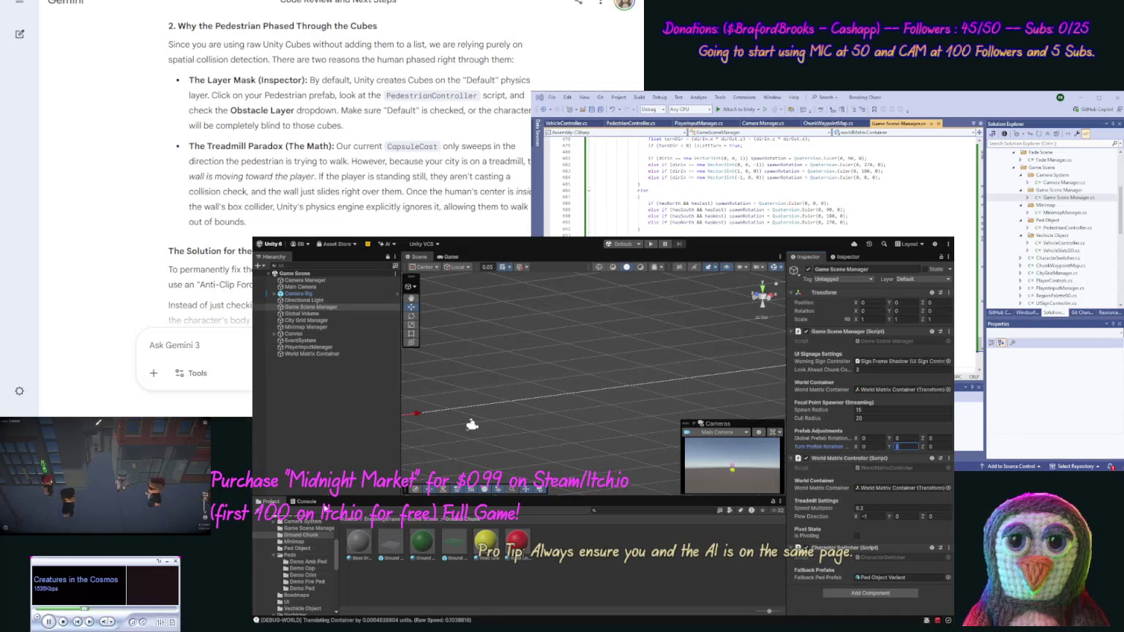
{"action": "left_click", "coordinate": [321, 550]}
{"action": "left_click", "coordinate": [359, 545]}
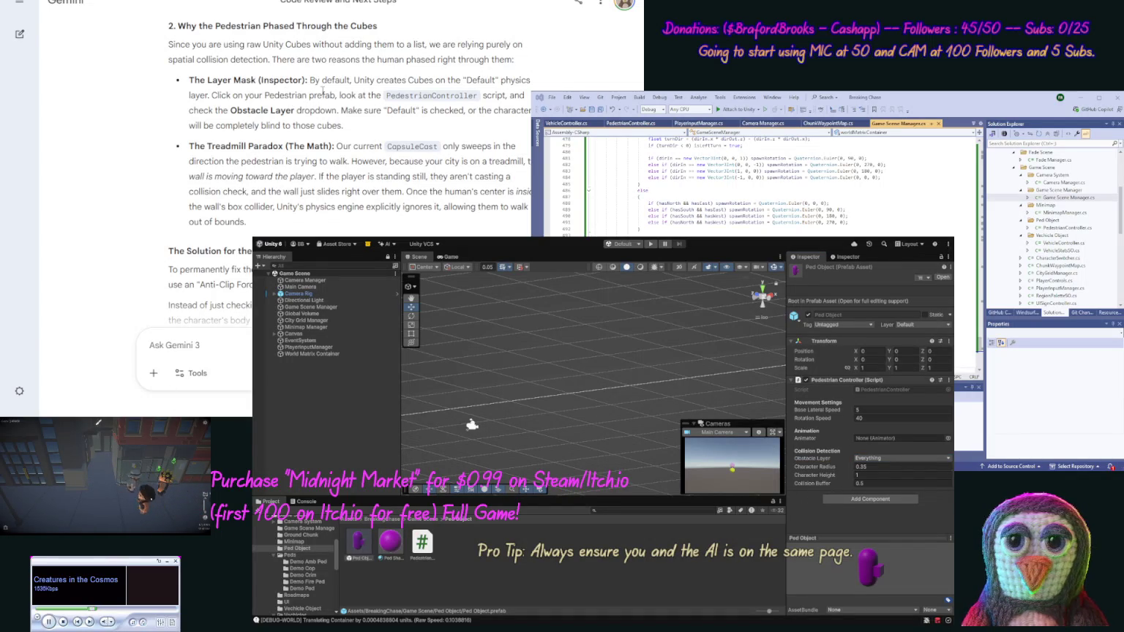
Paste Gemini's 'The Layer Mask (Inspector)' advice into a new prompt and attach a screenshot
{"action": "left_click_drag", "start_coordinate": [306, 80], "coordinate": [189, 80]}
{"action": "key", "text": "ctrl+c"}
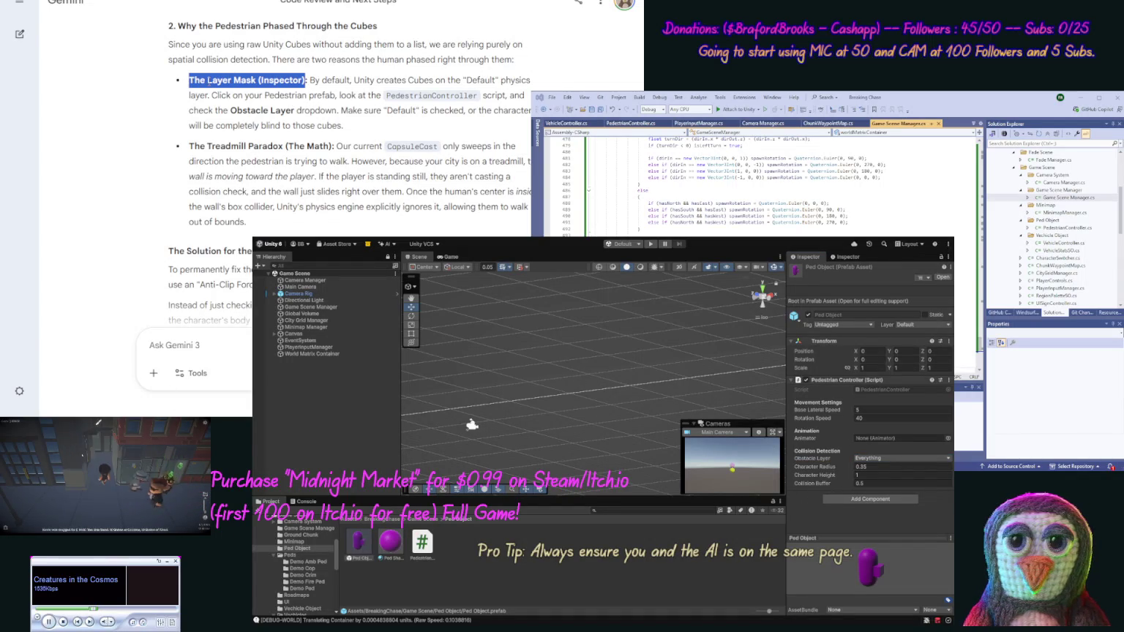
{"action": "left_click", "coordinate": [241, 121]}
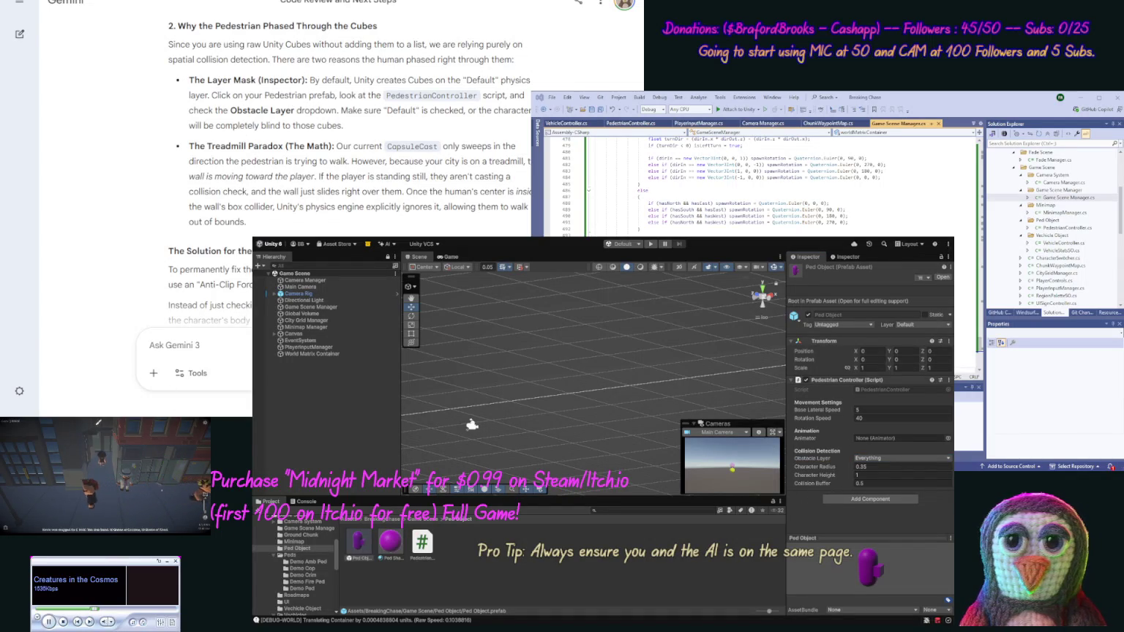
{"action": "left_click", "coordinate": [151, 346]}
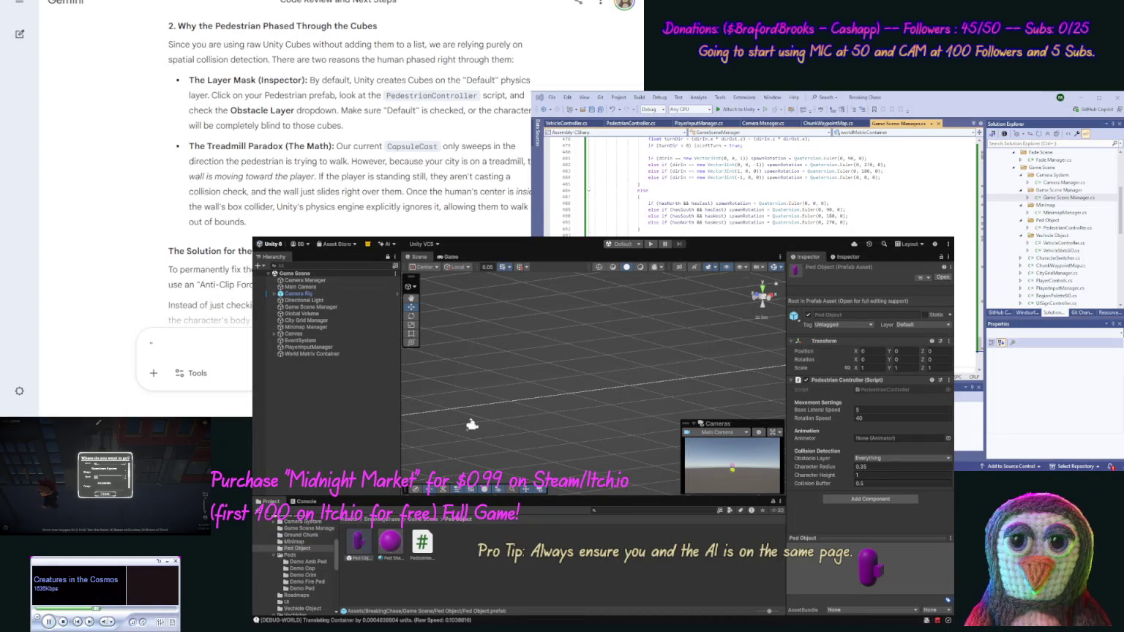
{"action": "key", "text": "ctrl+v"}
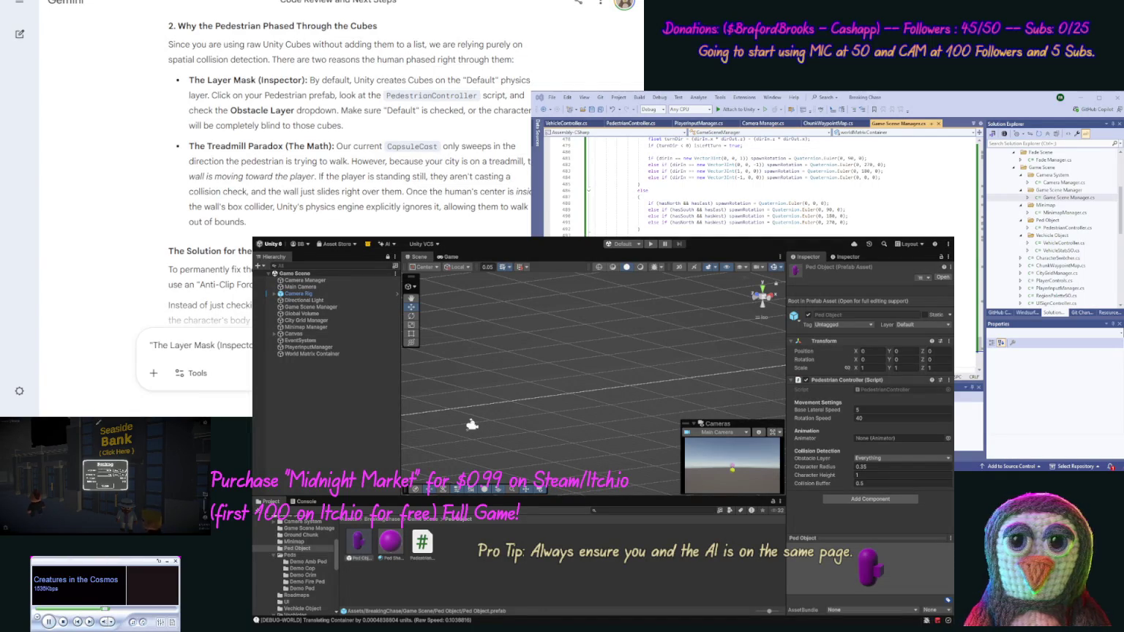
{"action": "key", "text": "ctrl+v"}
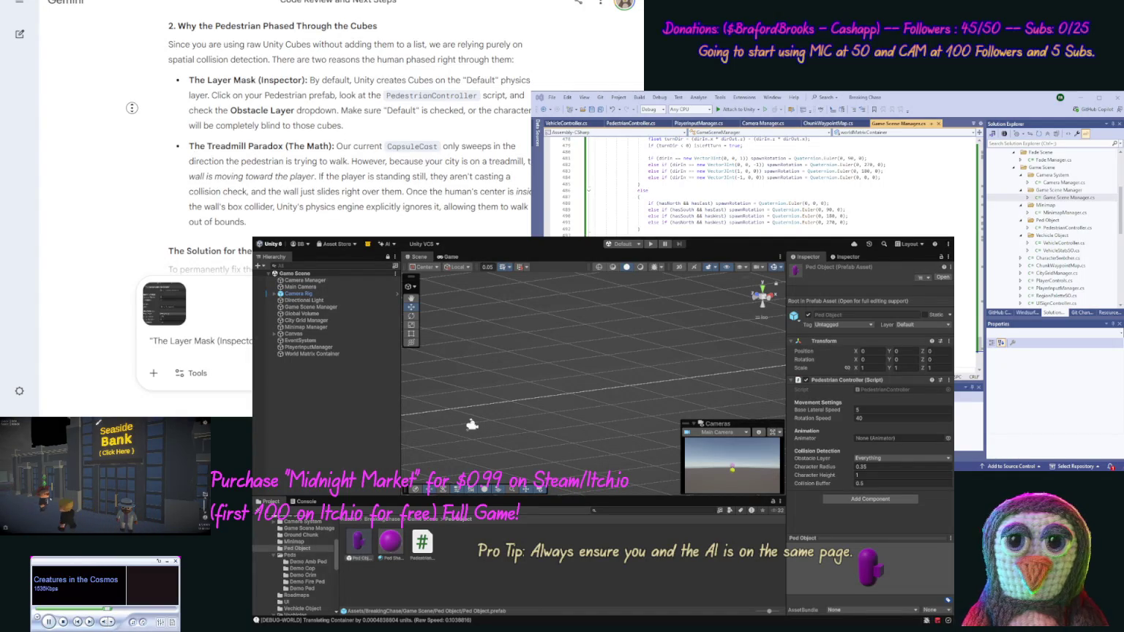
Add the note 'boxes are on the sides so' after the quoted advice and send it
{"action": "scroll", "coordinate": [233, 72], "scroll_direction": "down", "scroll_amount": 3}
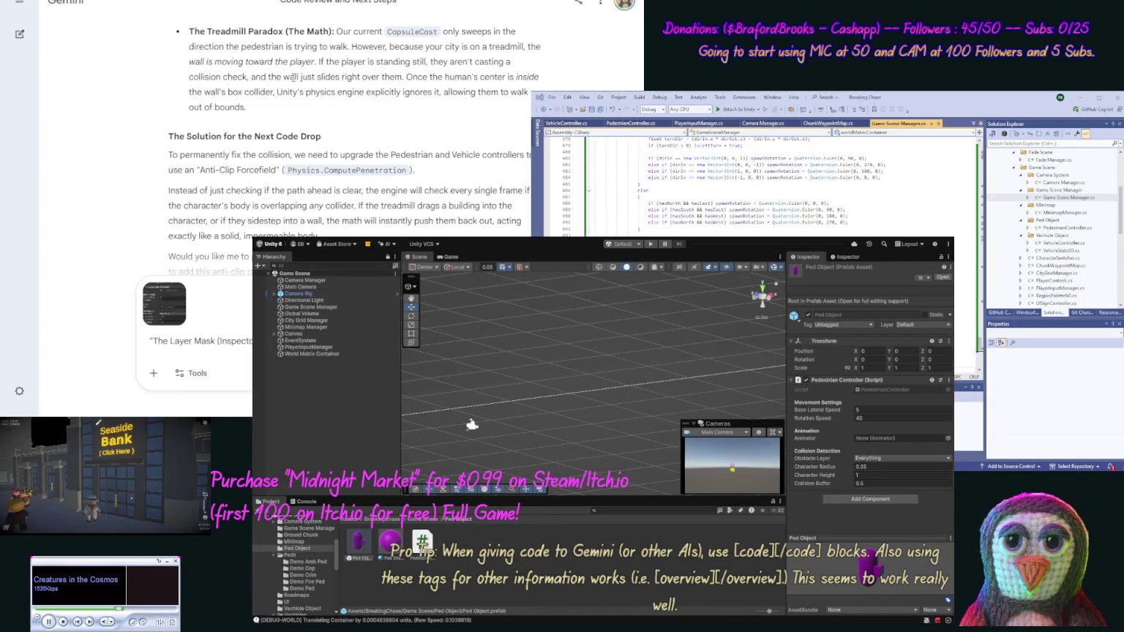
{"action": "left_click_drag", "start_coordinate": [334, 28], "coordinate": [189, 33]}
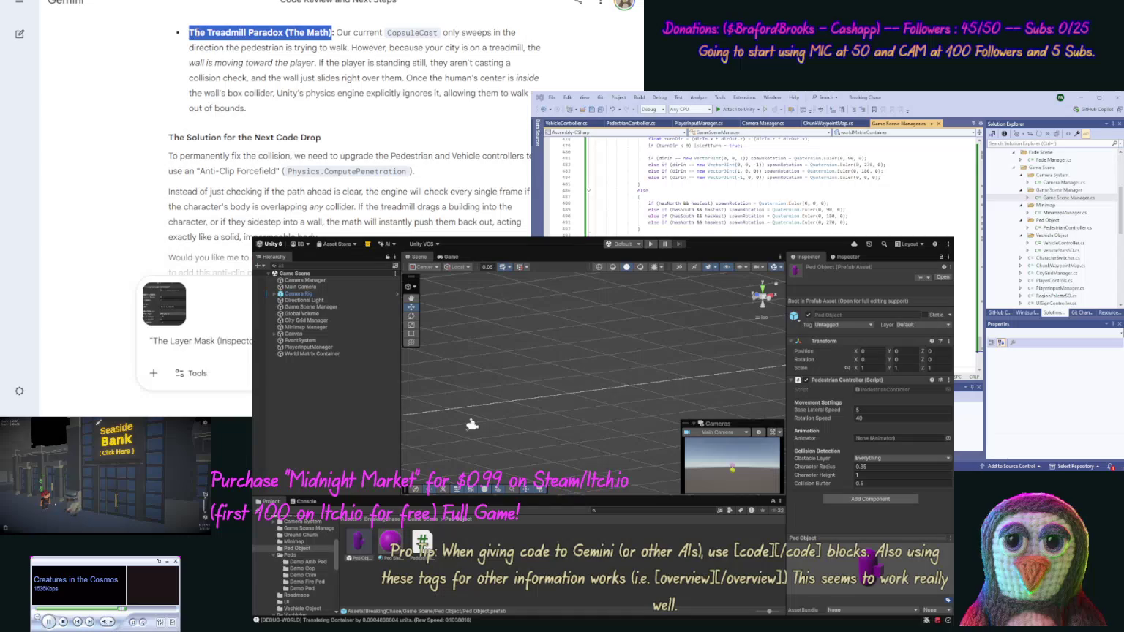
{"action": "left_click", "coordinate": [192, 36]}
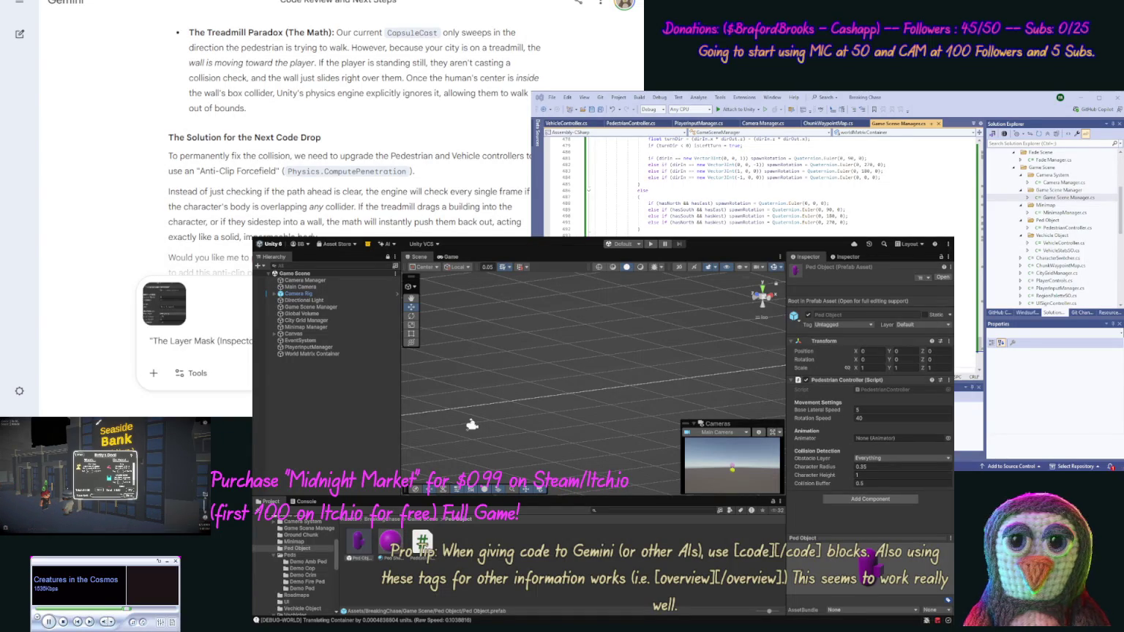
{"action": "type", "text": "box"}
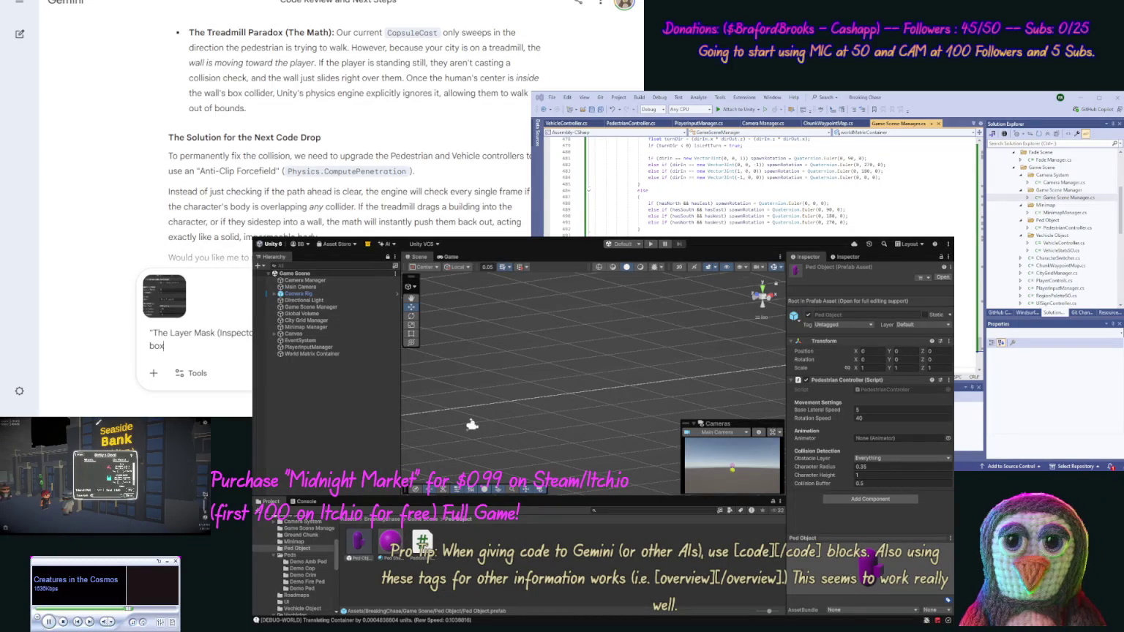
{"action": "type", "text": "es are on the s"}
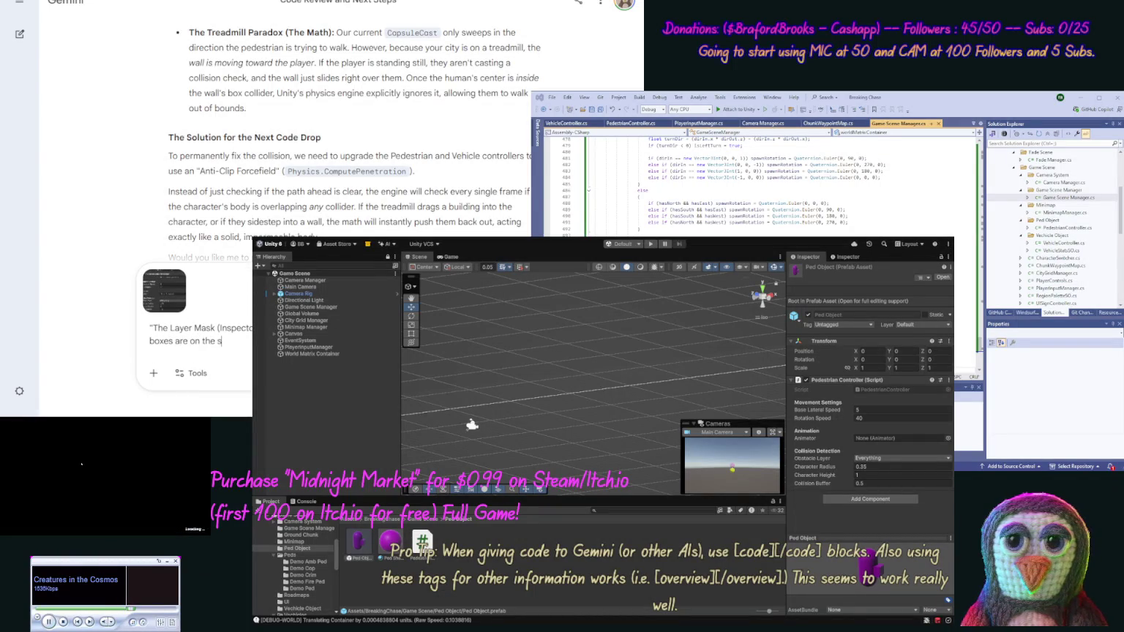
{"action": "type", "text": "ides so"}
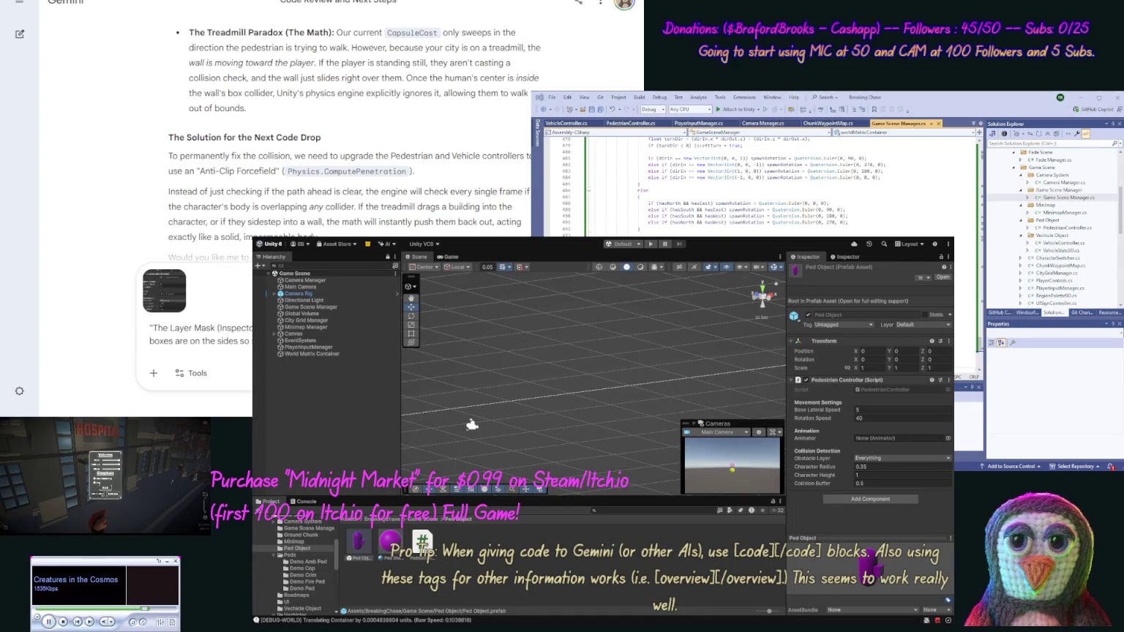
{"action": "key", "text": "Return"}
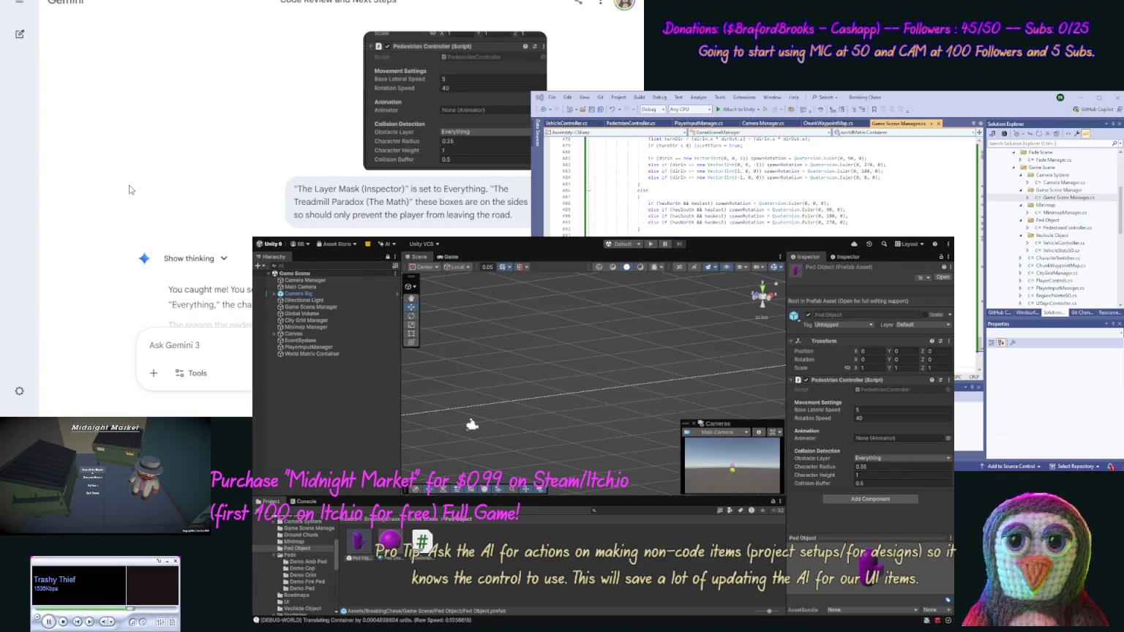
Ask Gemini: 'OK update our code for all our fixes and these so far.'
{"action": "scroll", "coordinate": [129, 189], "scroll_direction": "down", "scroll_amount": 4}
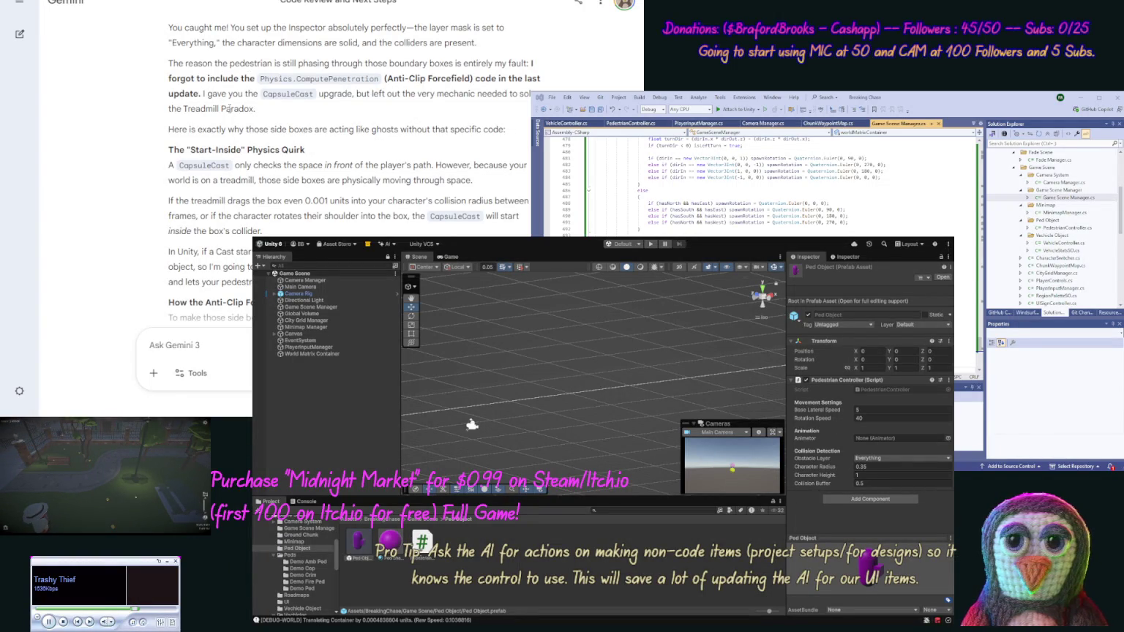
{"action": "scroll", "coordinate": [322, 139], "scroll_direction": "down", "scroll_amount": 2}
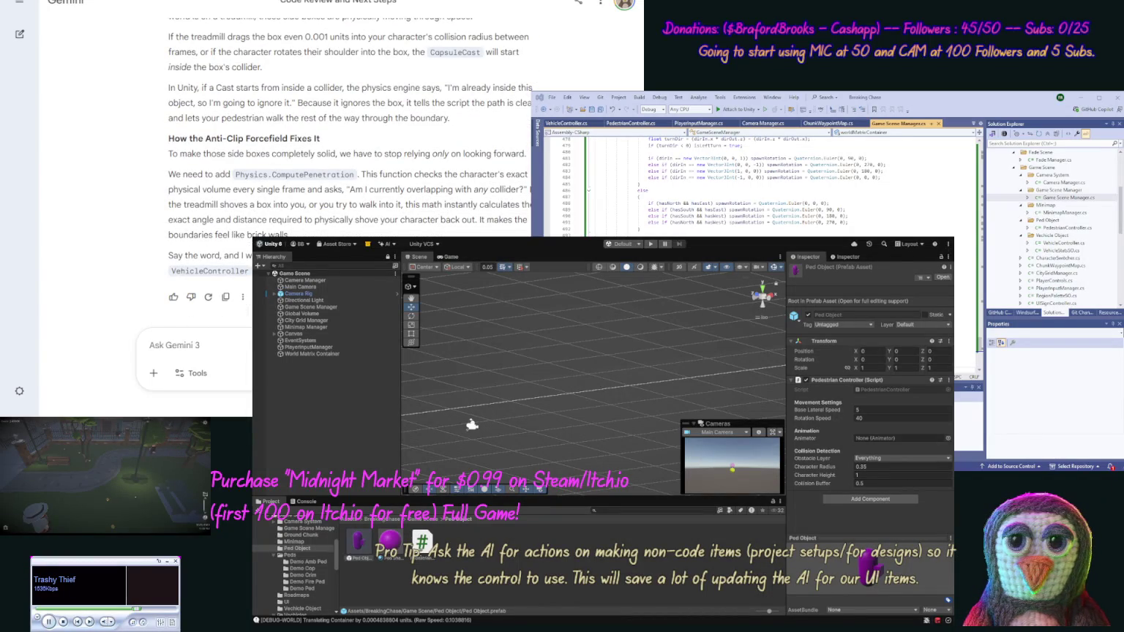
{"action": "type", "text": "OK "}
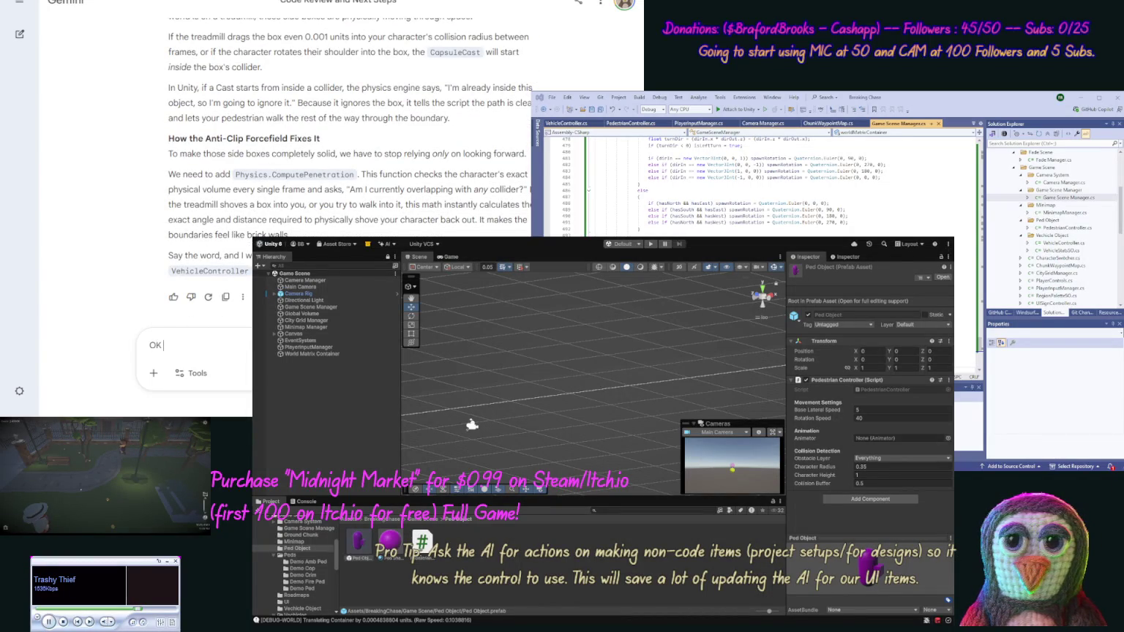
{"action": "type", "text": "update our c"}
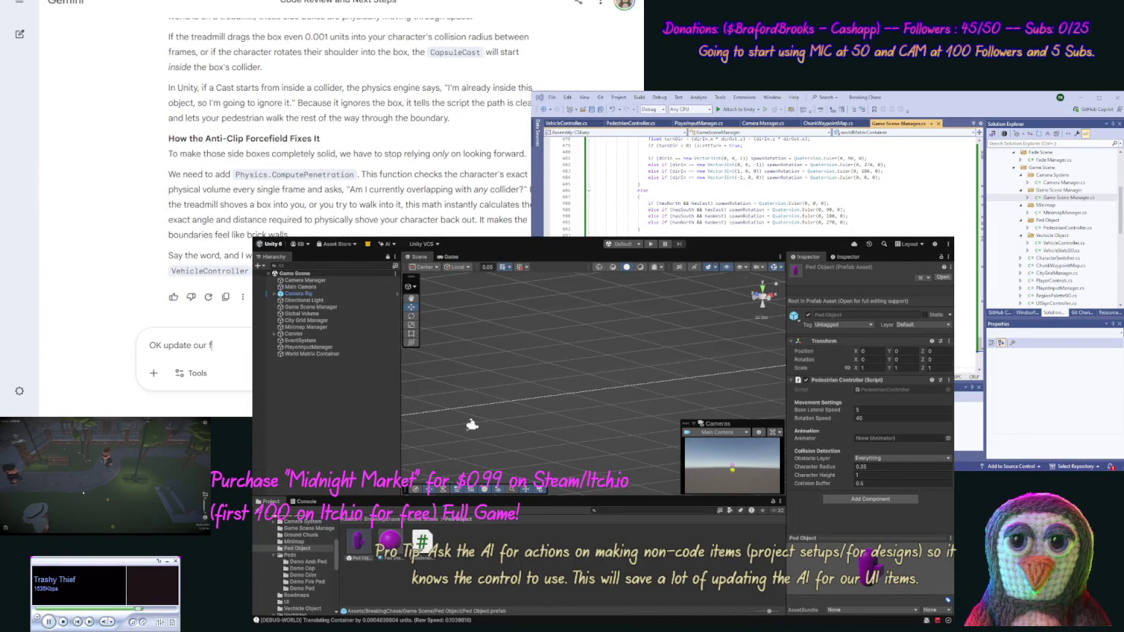
{"action": "type", "text": "o"}
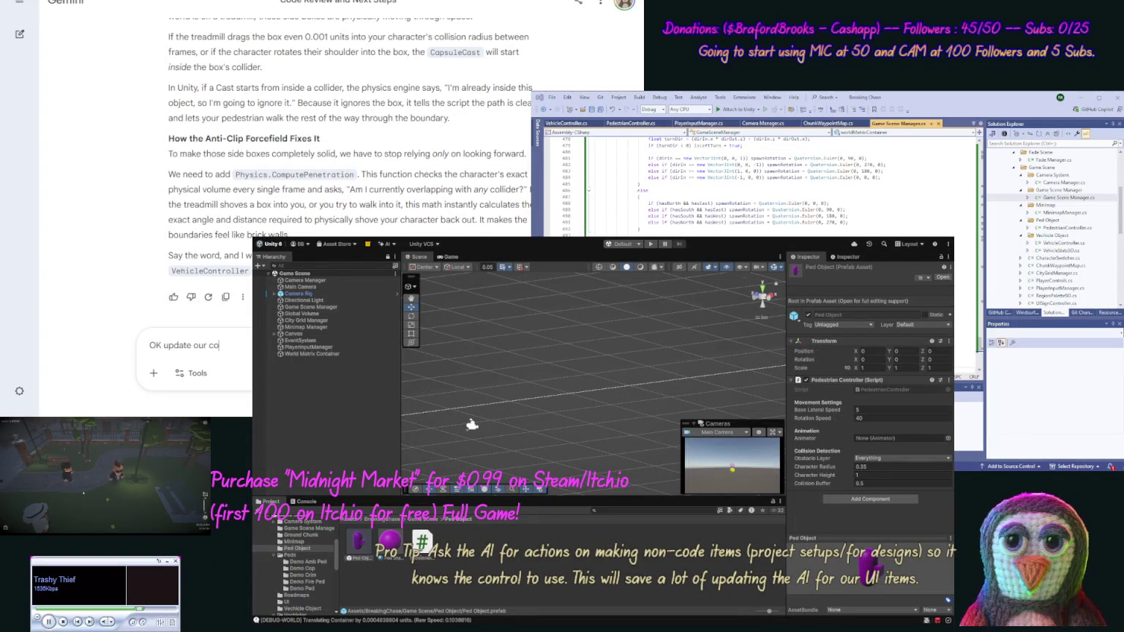
{"action": "type", "text": "de for al"}
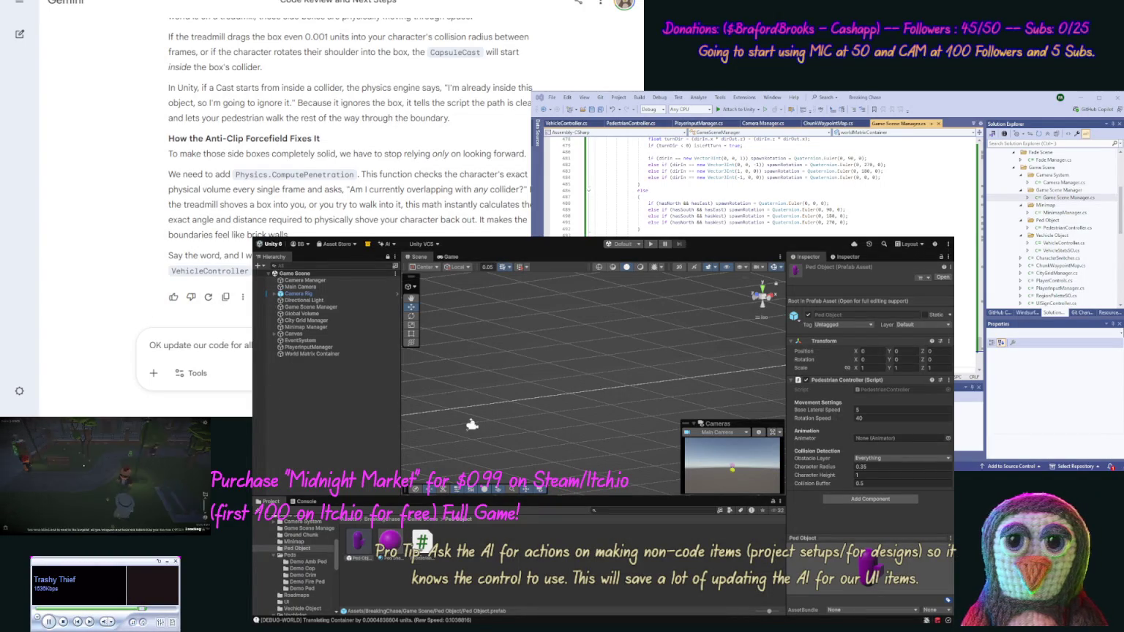
{"action": "key", "text": "Return"}
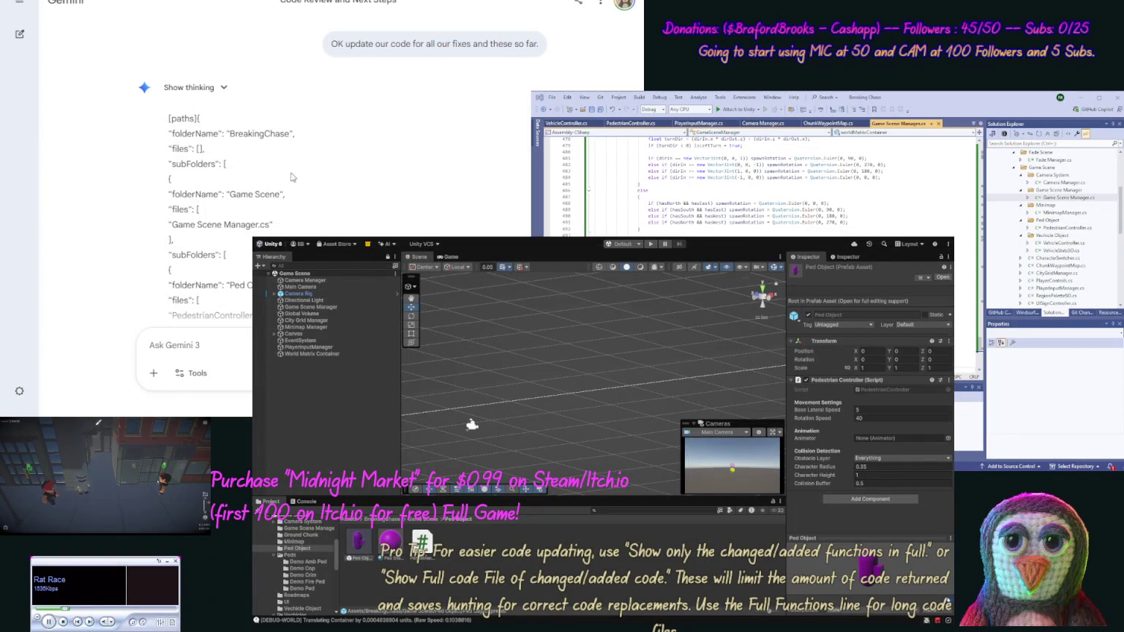
{"action": "scroll", "coordinate": [142, 204], "scroll_direction": "down", "scroll_amount": 1}
{"action": "scroll", "coordinate": [142, 204], "scroll_direction": "down", "scroll_amount": 10}
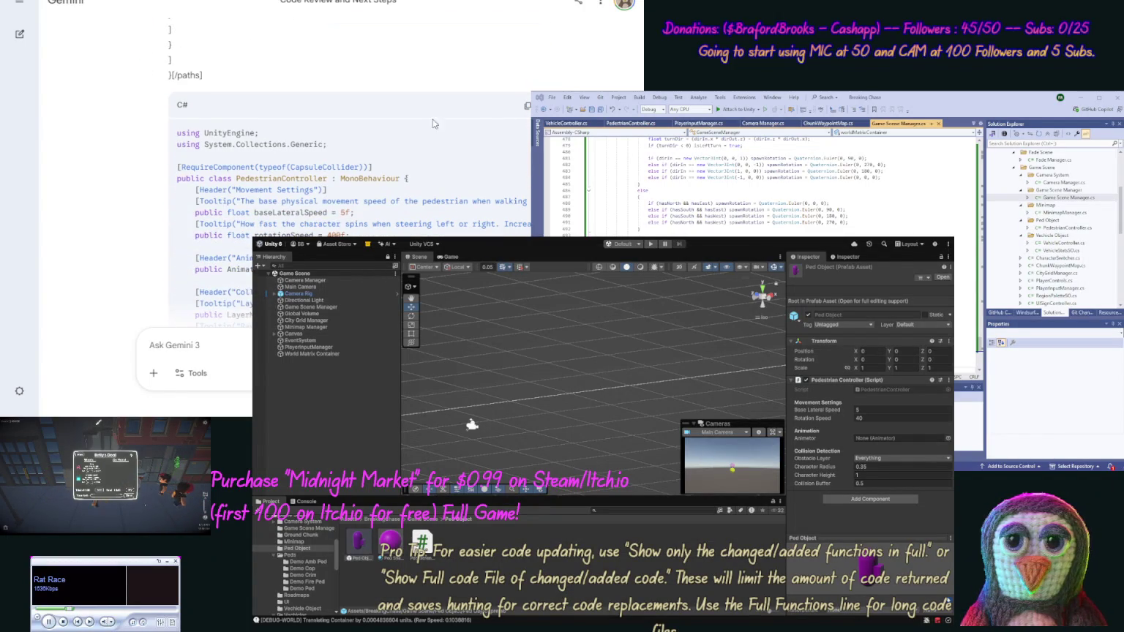
{"action": "left_click", "coordinate": [526, 106]}
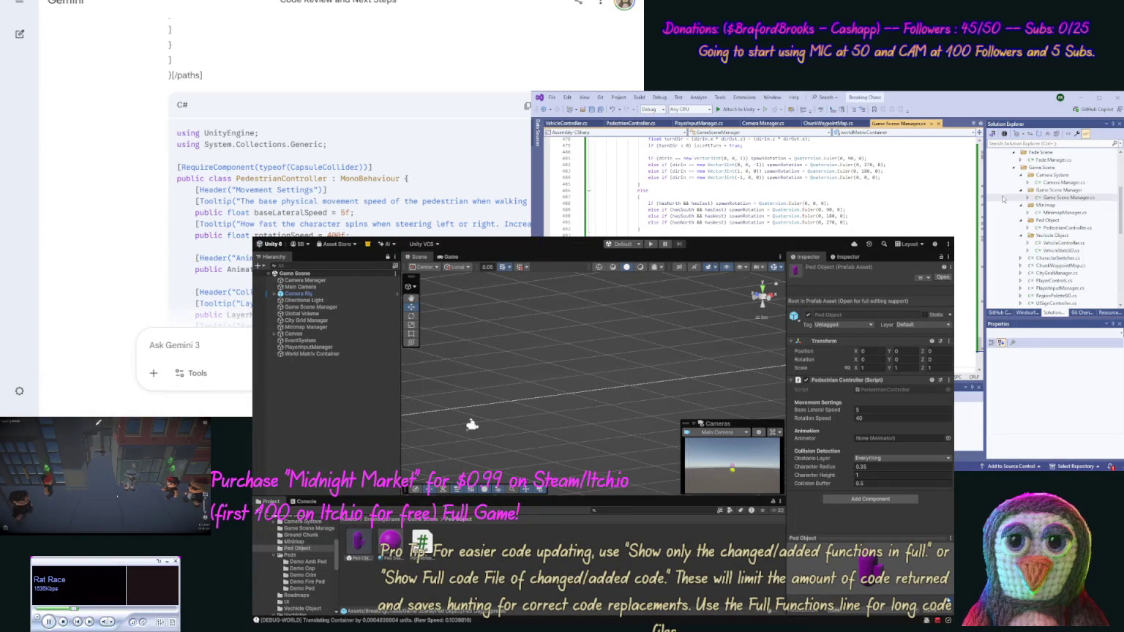
{"action": "double_click", "coordinate": [1067, 228]}
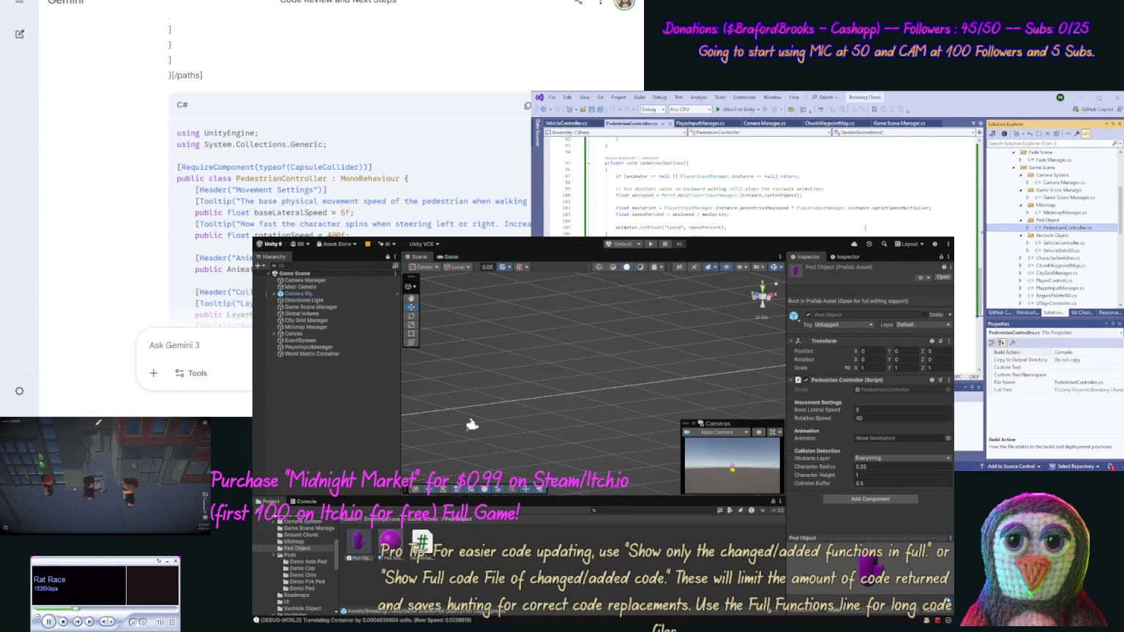
{"action": "key", "text": "ctrl+a"}
{"action": "key", "text": "ctrl+v"}
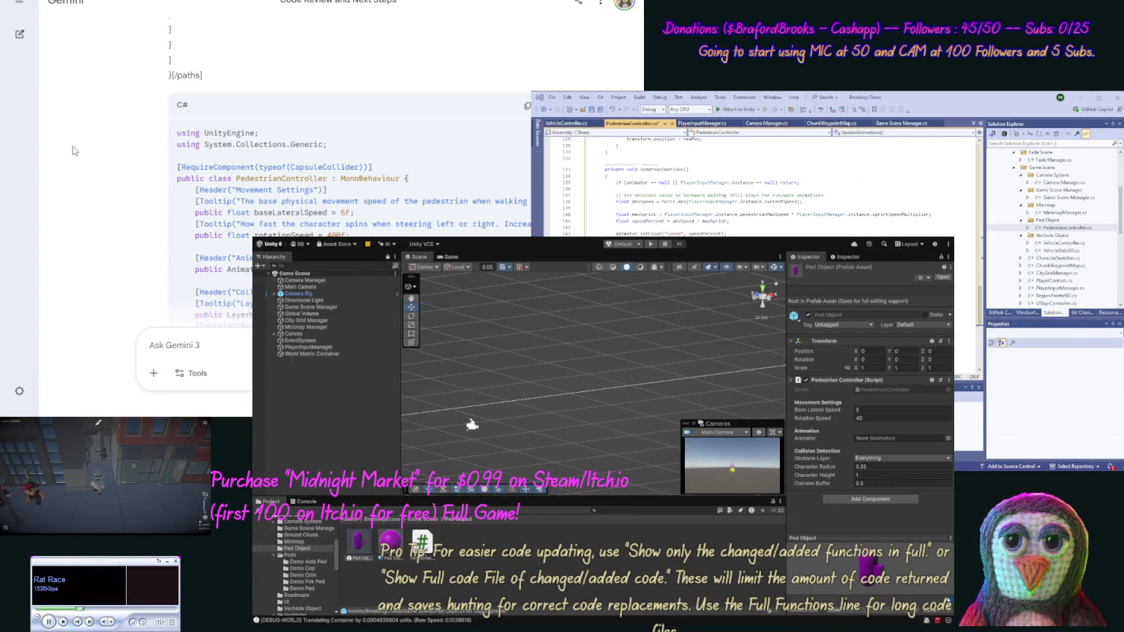
{"action": "scroll", "coordinate": [117, 205], "scroll_direction": "down", "scroll_amount": 1}
{"action": "scroll", "coordinate": [117, 206], "scroll_direction": "down", "scroll_amount": 10}
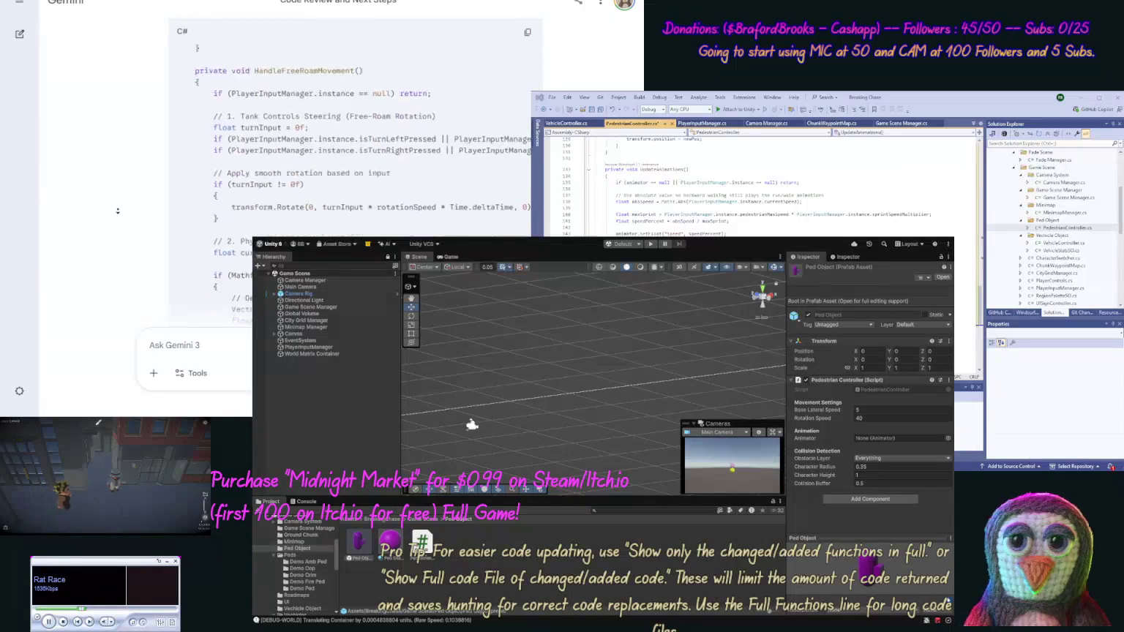
{"action": "scroll", "coordinate": [117, 211], "scroll_direction": "down", "scroll_amount": 15}
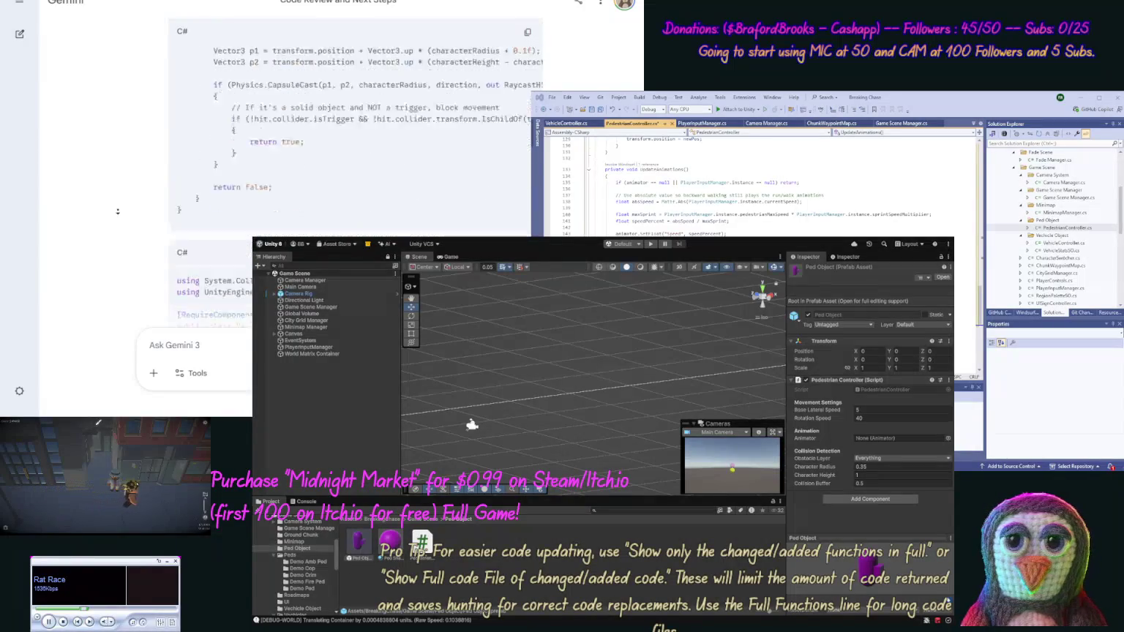
{"action": "scroll", "coordinate": [121, 178], "scroll_direction": "up", "scroll_amount": 4}
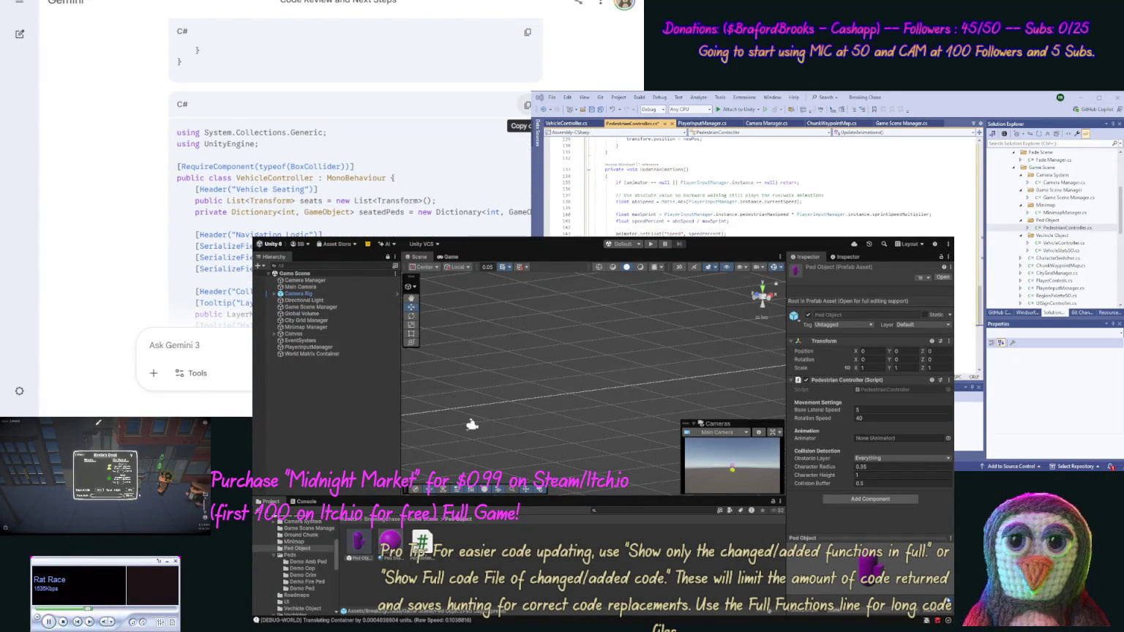
{"action": "left_click", "coordinate": [526, 105]}
{"action": "left_click", "coordinate": [566, 123]}
{"action": "key", "text": "ctrl+a"}
{"action": "key", "text": "ctrl+v"}
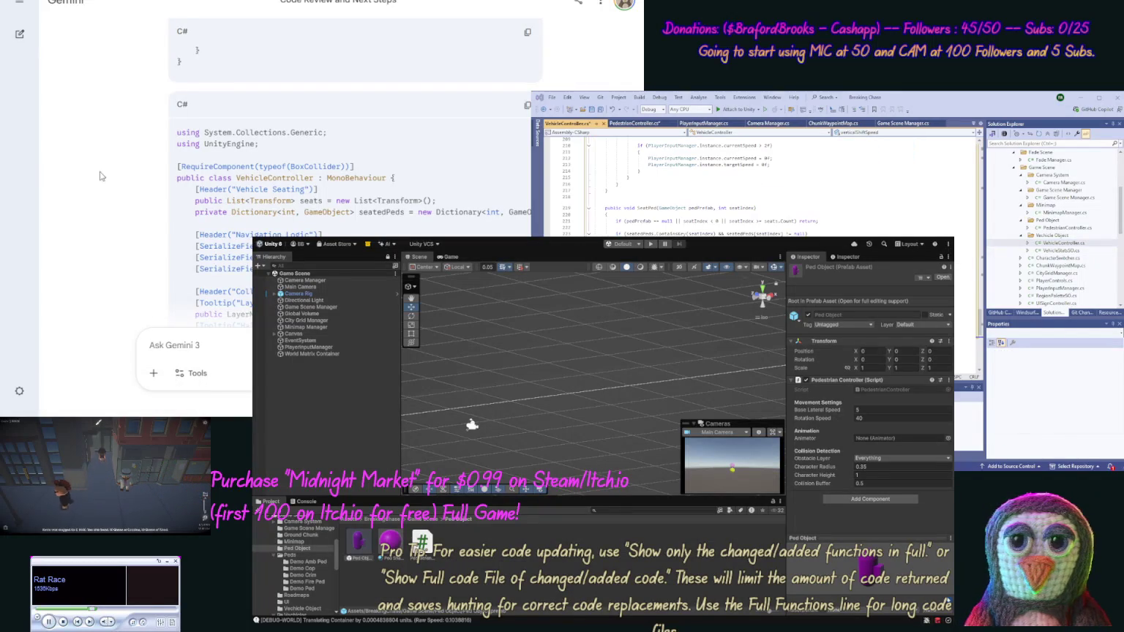
{"action": "scroll", "coordinate": [138, 237], "scroll_direction": "down", "scroll_amount": 5}
{"action": "scroll", "coordinate": [137, 236], "scroll_direction": "down", "scroll_amount": 10}
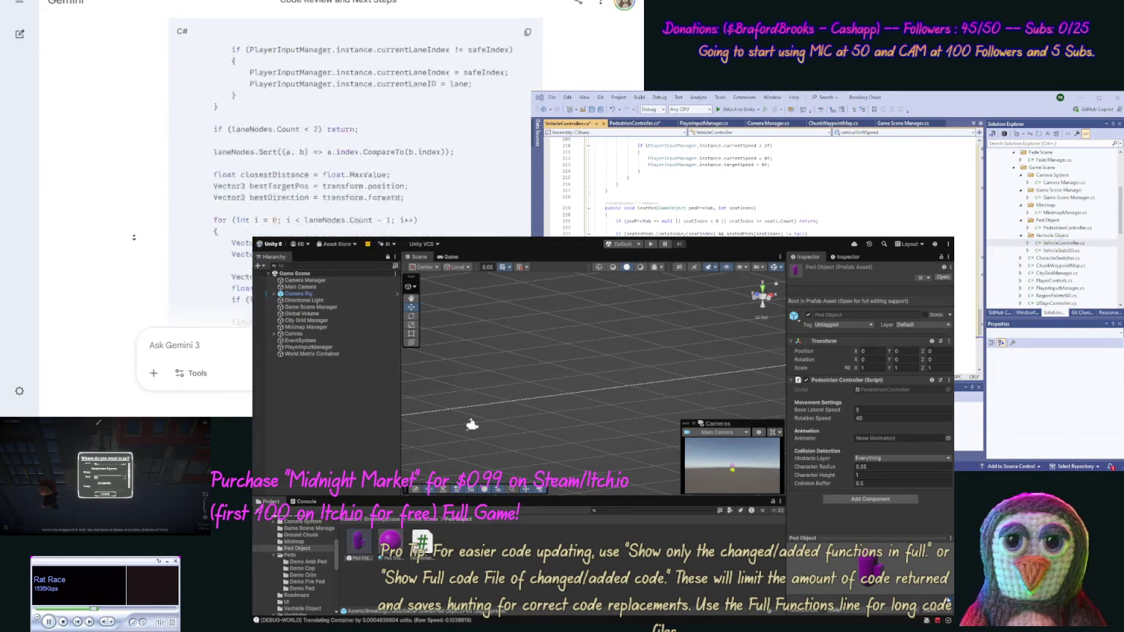
{"action": "scroll", "coordinate": [134, 237], "scroll_direction": "down", "scroll_amount": 15}
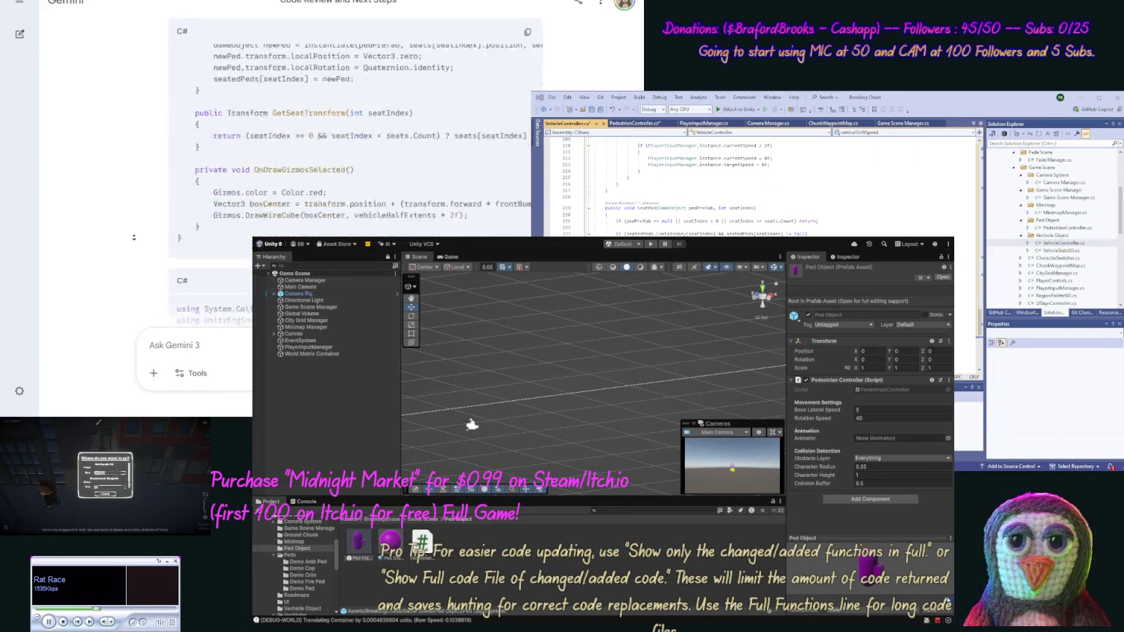
{"action": "scroll", "coordinate": [130, 208], "scroll_direction": "down", "scroll_amount": 10}
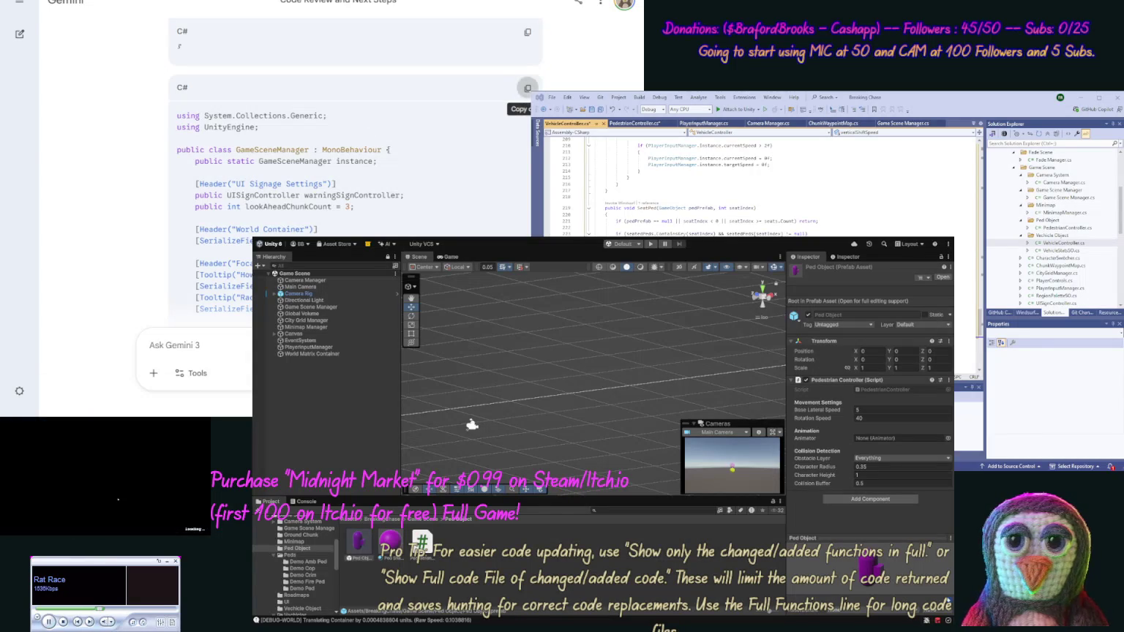
{"action": "left_click", "coordinate": [528, 88]}
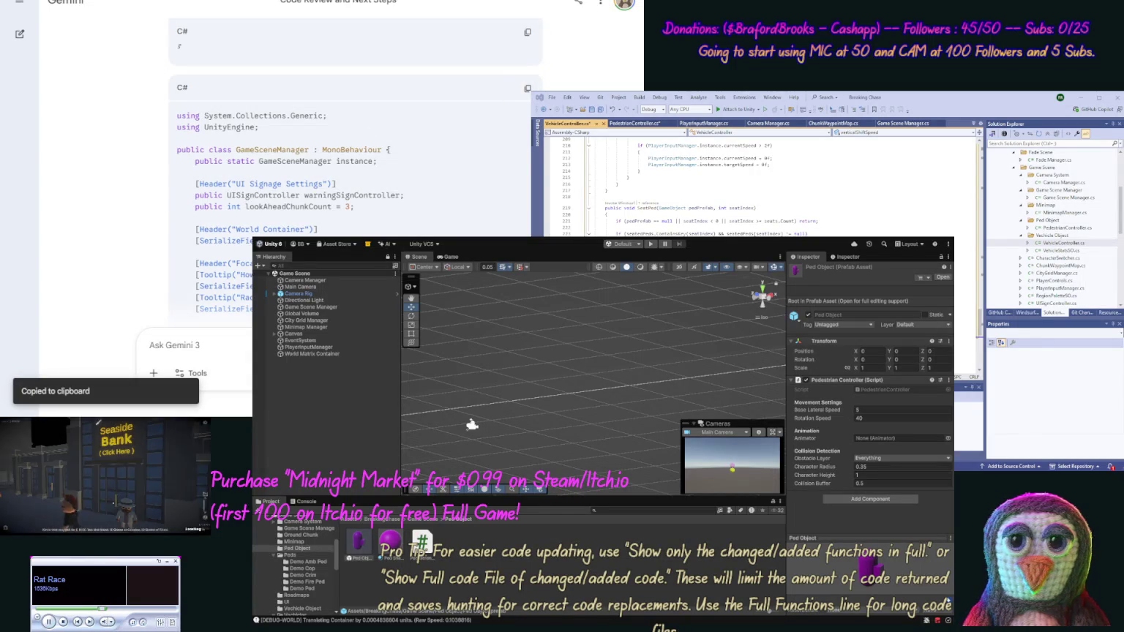
{"action": "double_click", "coordinate": [1069, 197]}
{"action": "key", "text": "ctrl+a"}
{"action": "key", "text": "ctrl+v"}
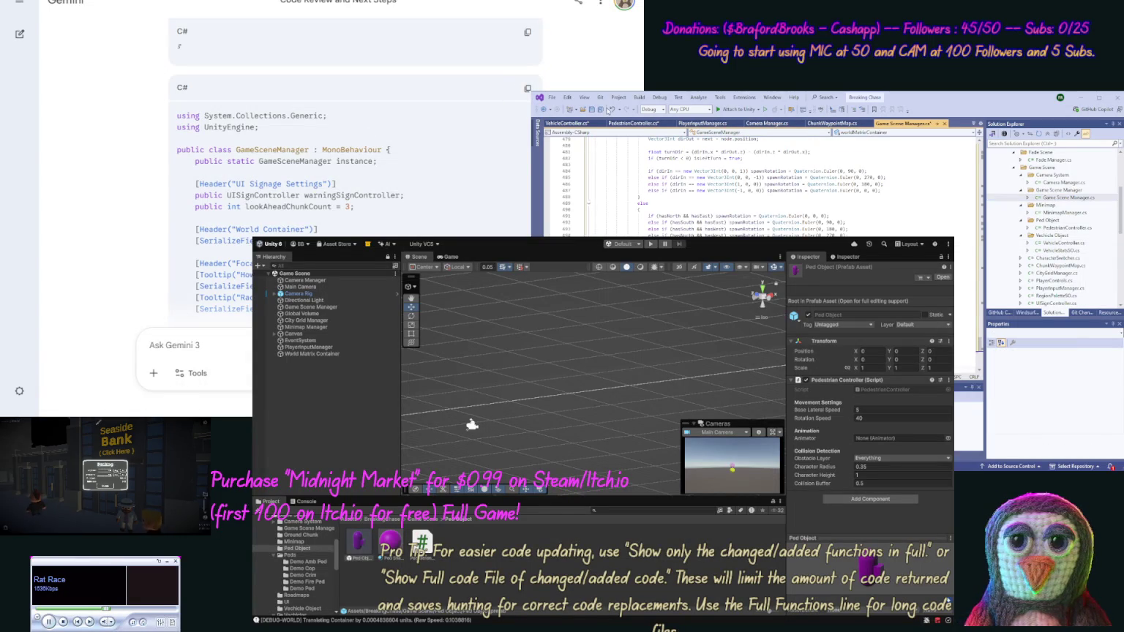
{"action": "left_click", "coordinate": [600, 109]}
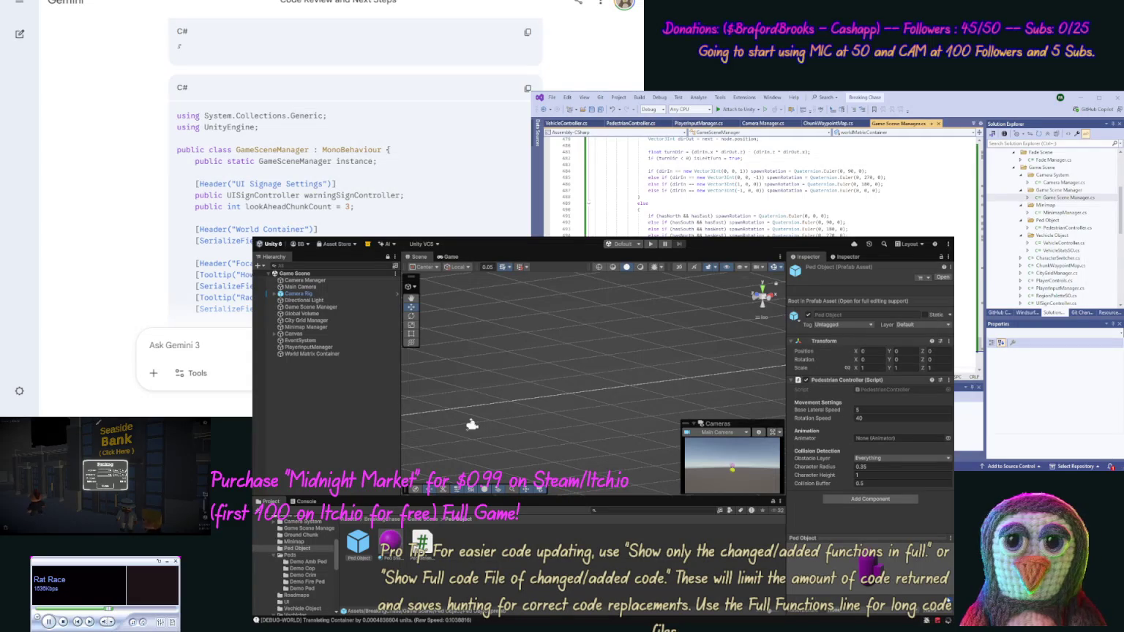
{"action": "scroll", "coordinate": [107, 109], "scroll_direction": "down", "scroll_amount": 15}
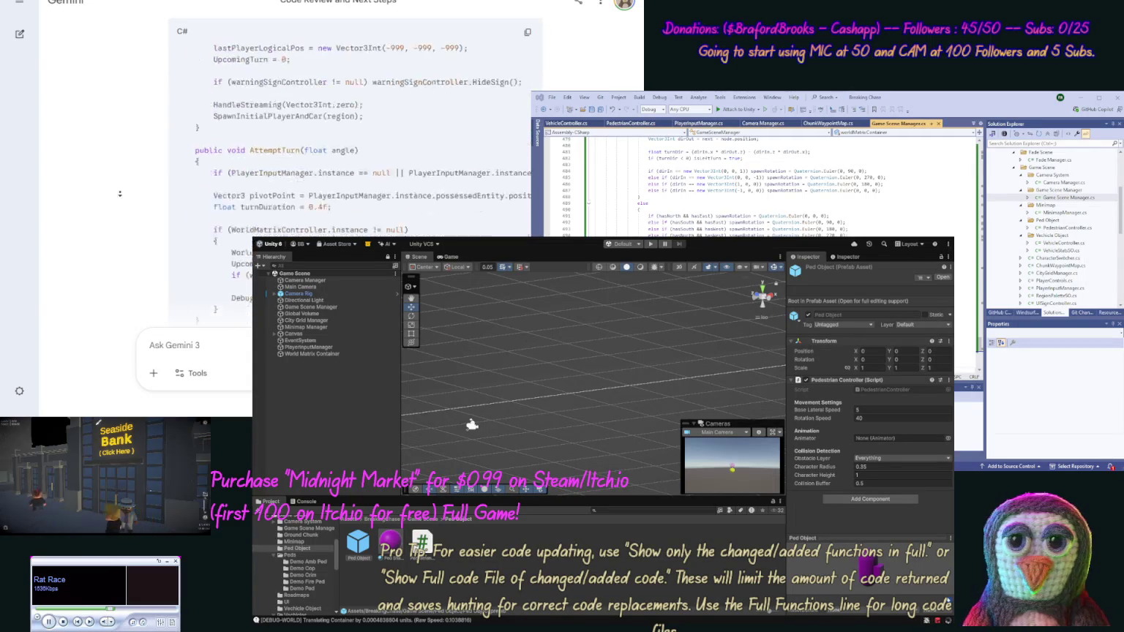
{"action": "scroll", "coordinate": [123, 198], "scroll_direction": "up", "scroll_amount": 5}
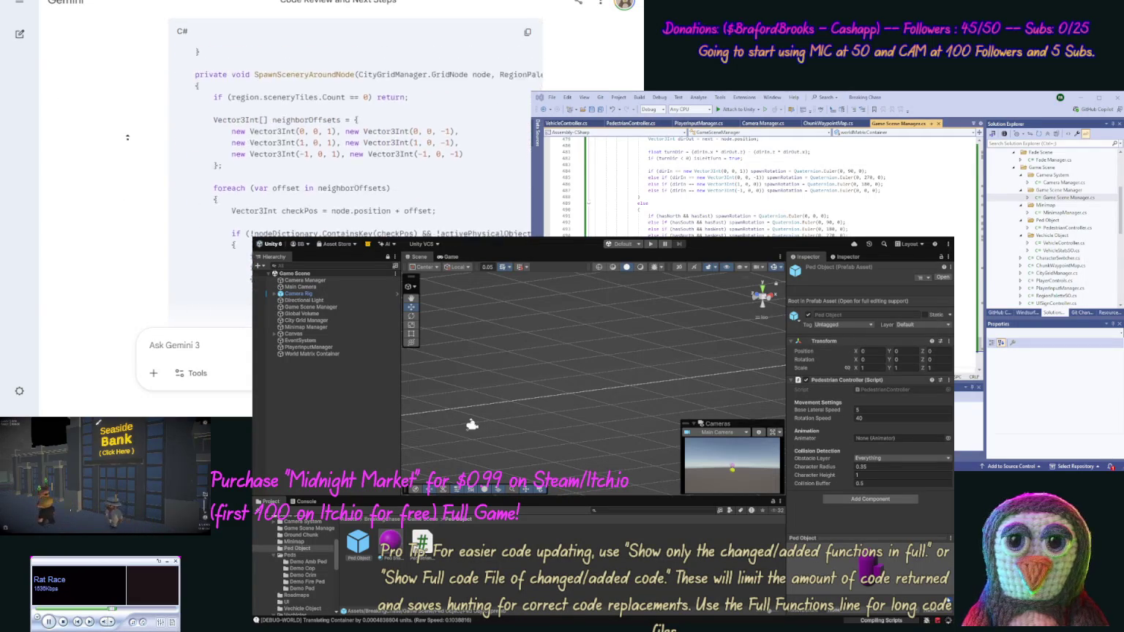
{"action": "scroll", "coordinate": [140, 121], "scroll_direction": "up", "scroll_amount": 15}
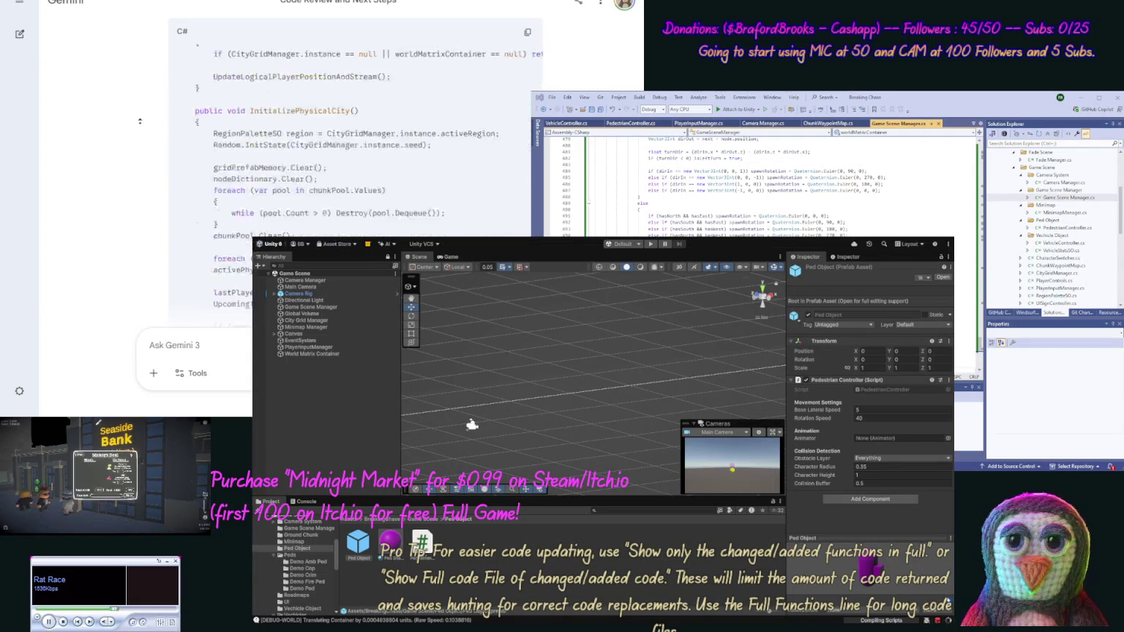
{"action": "scroll", "coordinate": [132, 183], "scroll_direction": "down", "scroll_amount": 10}
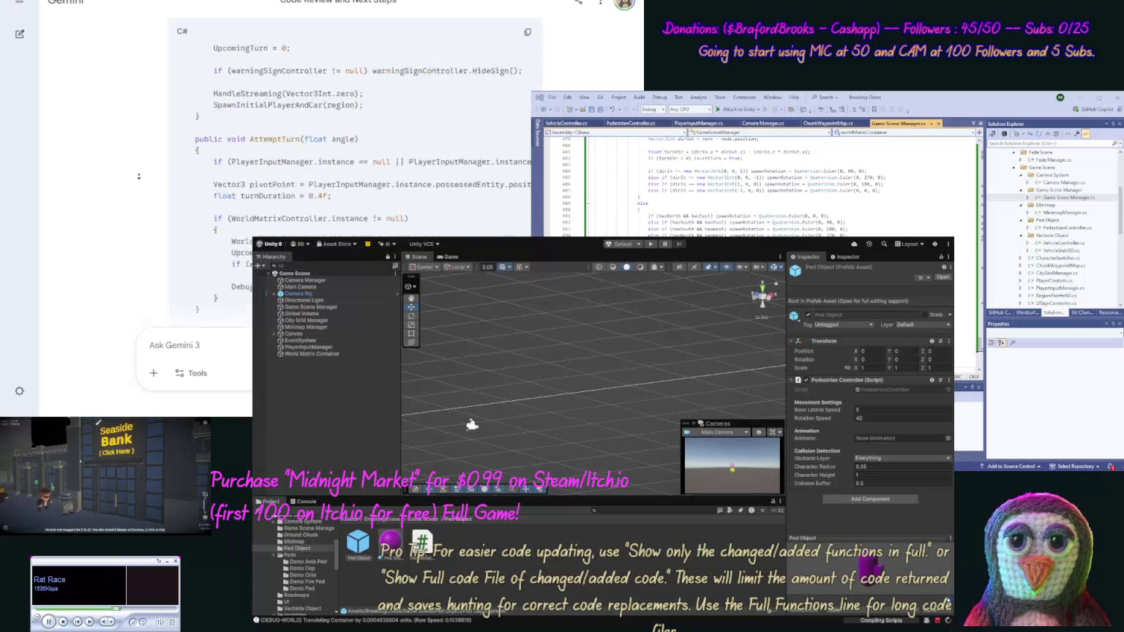
{"action": "scroll", "coordinate": [120, 191], "scroll_direction": "down", "scroll_amount": 10}
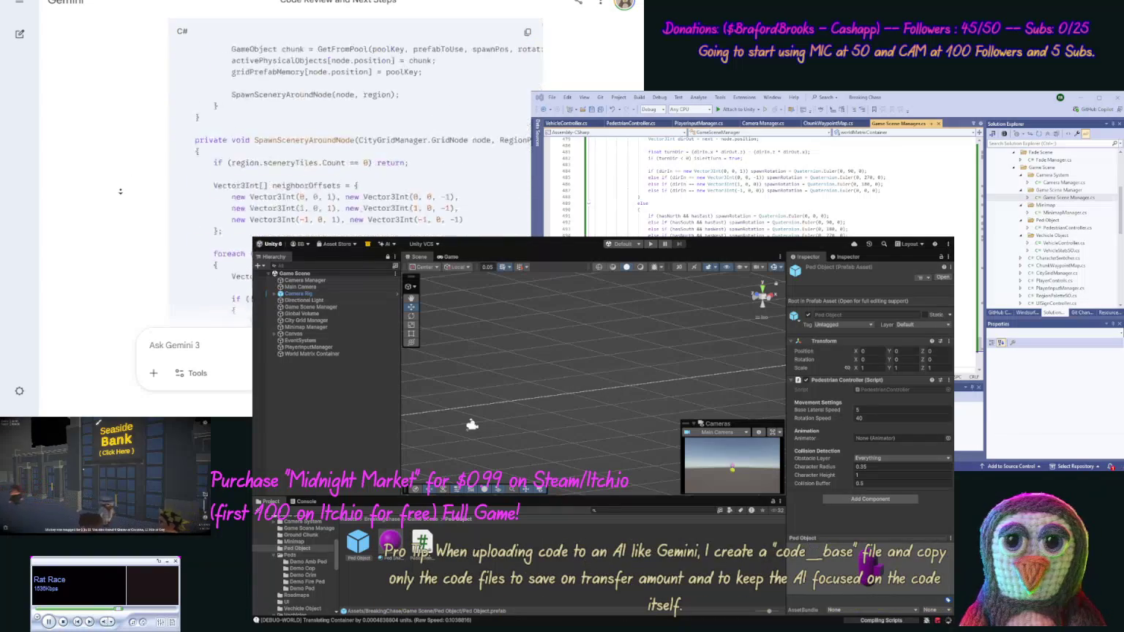
{"action": "scroll", "coordinate": [120, 191], "scroll_direction": "down", "scroll_amount": 10}
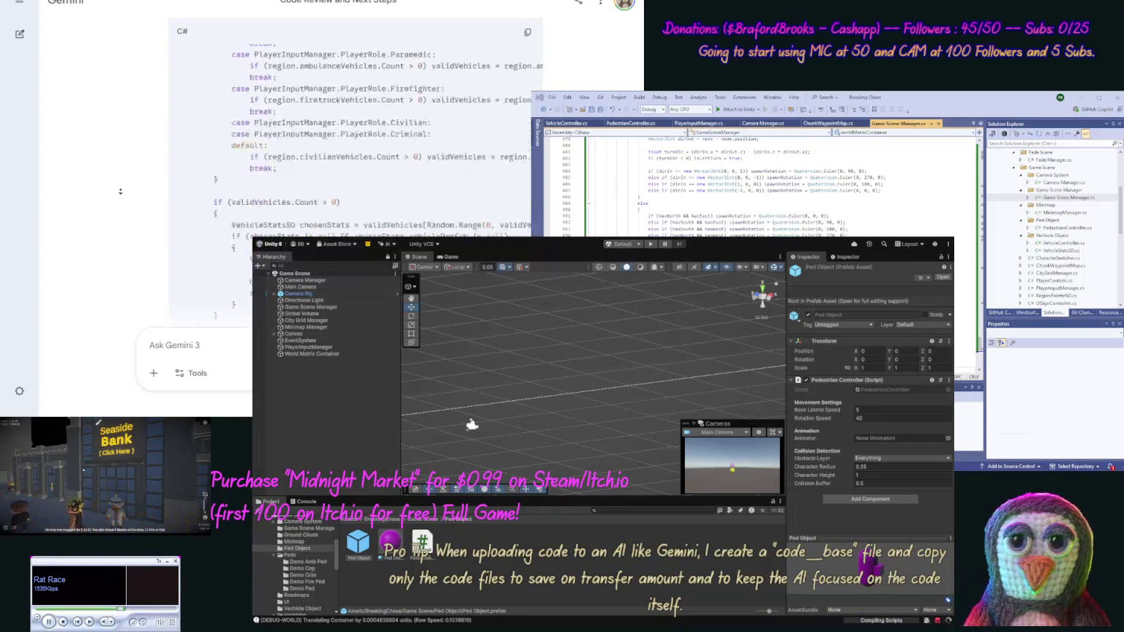
{"action": "scroll", "coordinate": [121, 192], "scroll_direction": "down", "scroll_amount": 10}
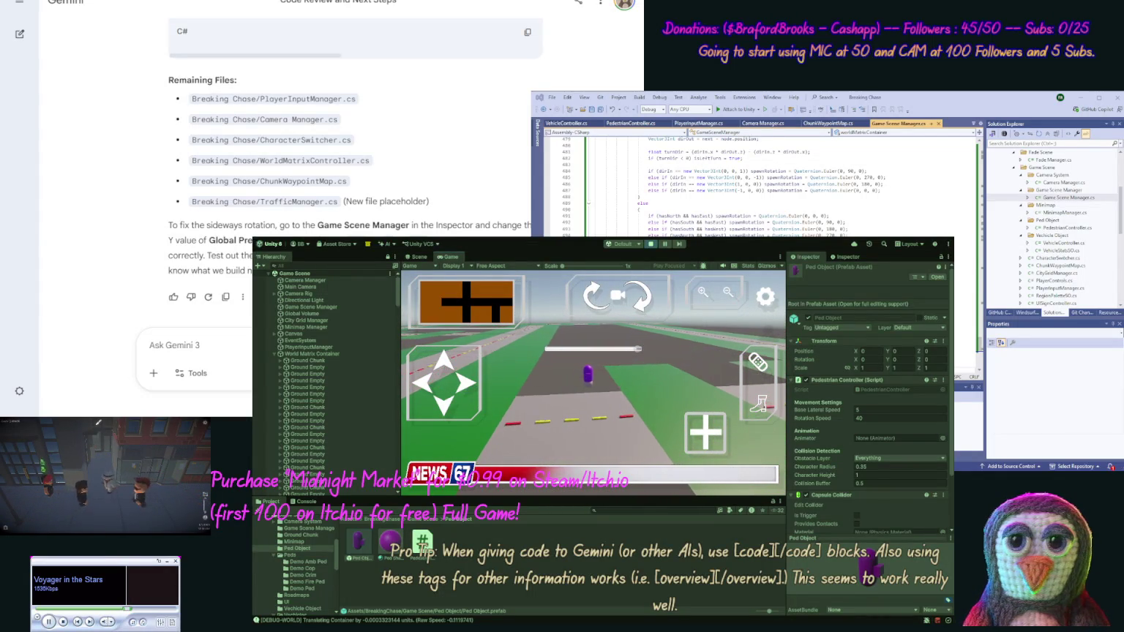
Ask why the character ended up outside the roads, attaching the gameplay screenshot and requesting no code
{"action": "type", "text": "As you can see we a"}
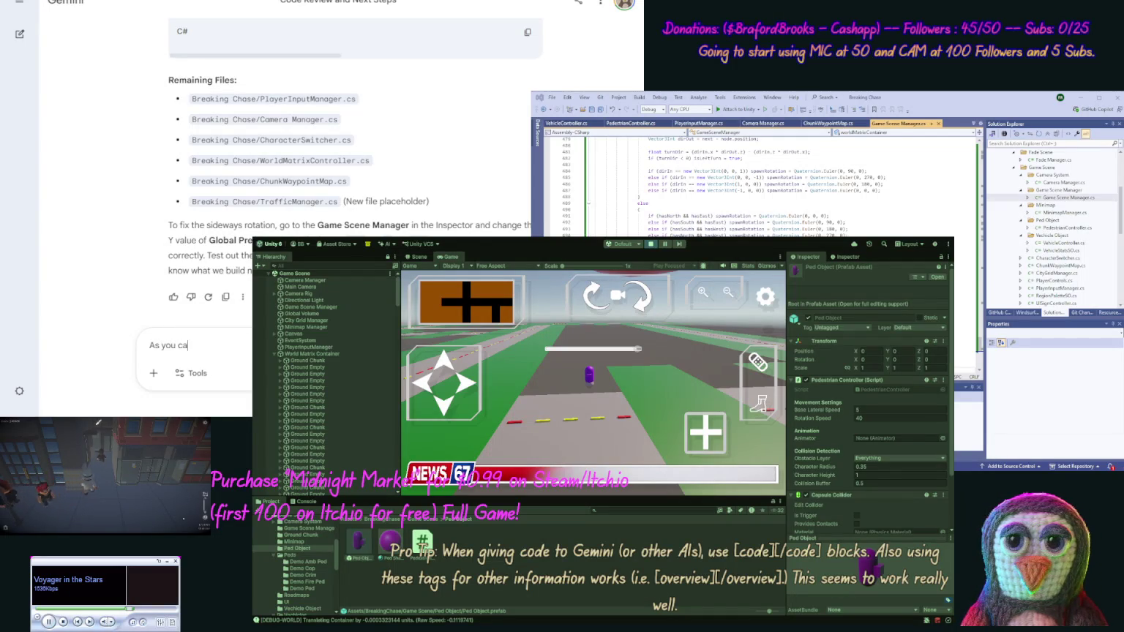
{"action": "type", "text": "re out"}
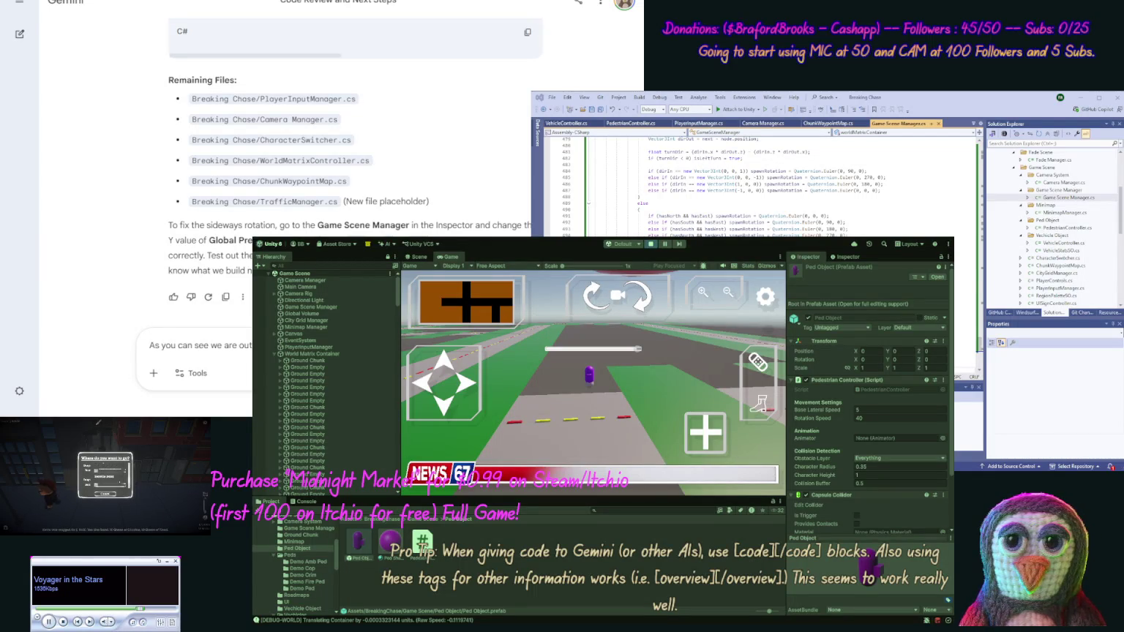
{"action": "type", "text": "setup, see attached."}
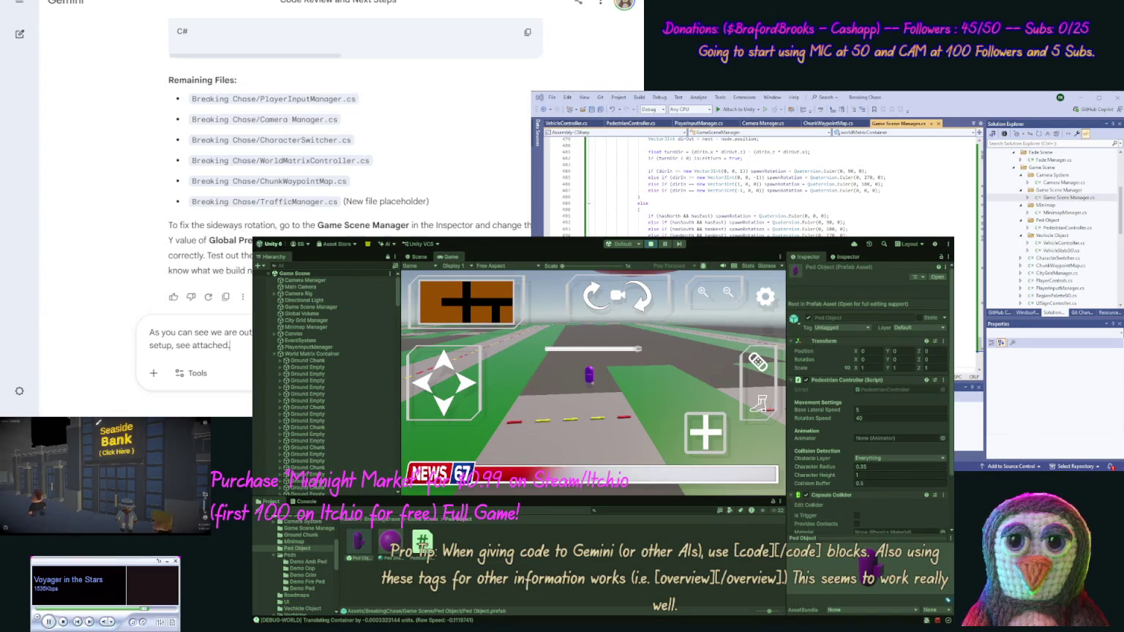
{"action": "key", "text": "ctrl+v"}
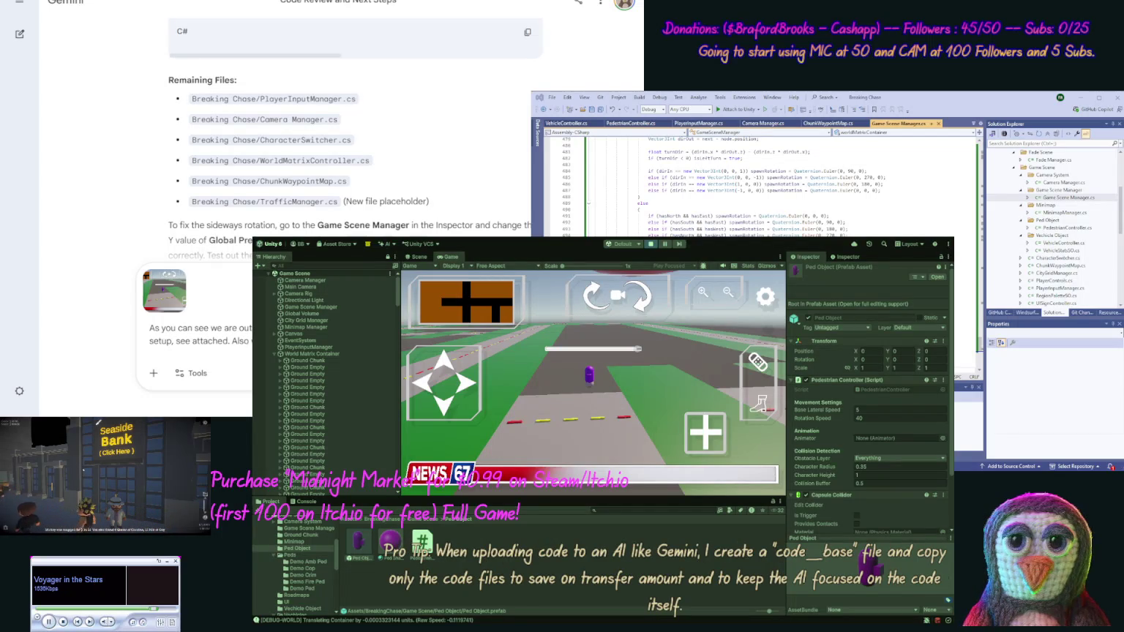
{"action": "type", "text": "screenshot?"}
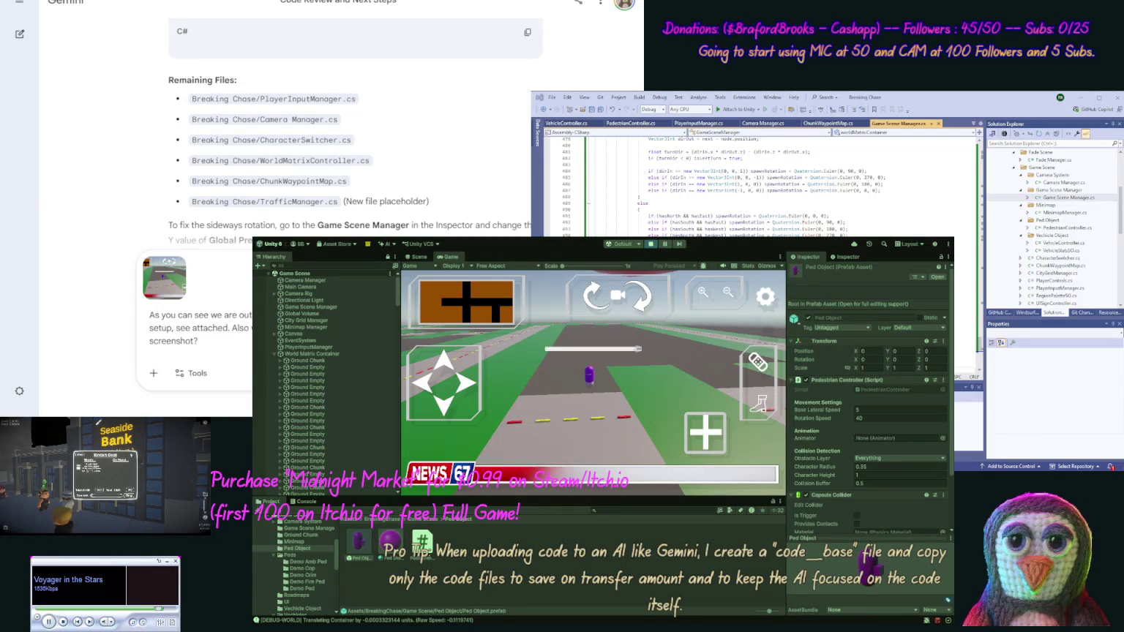
{"action": "type", "text": " Do not show"}
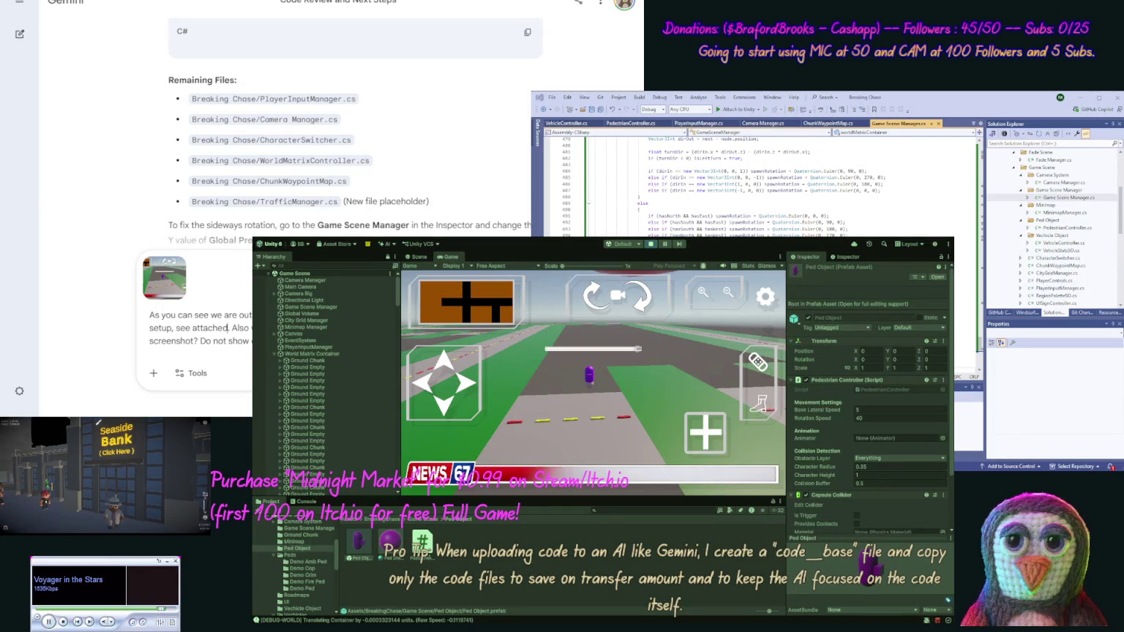
{"action": "type", "text": "re"}
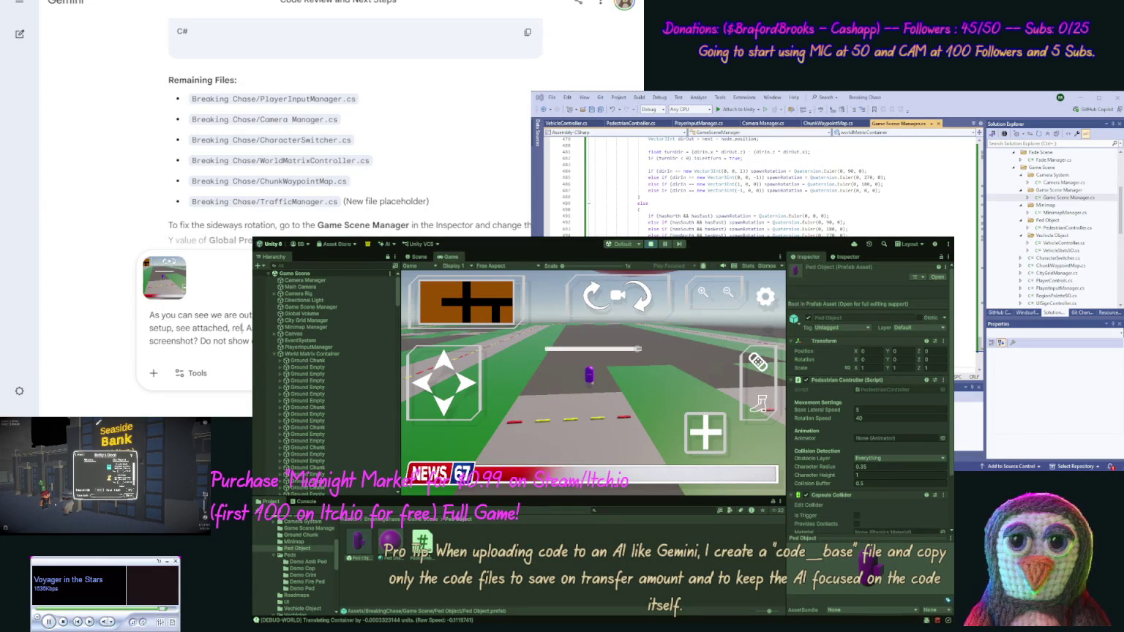
{"action": "type", "text": "this"}
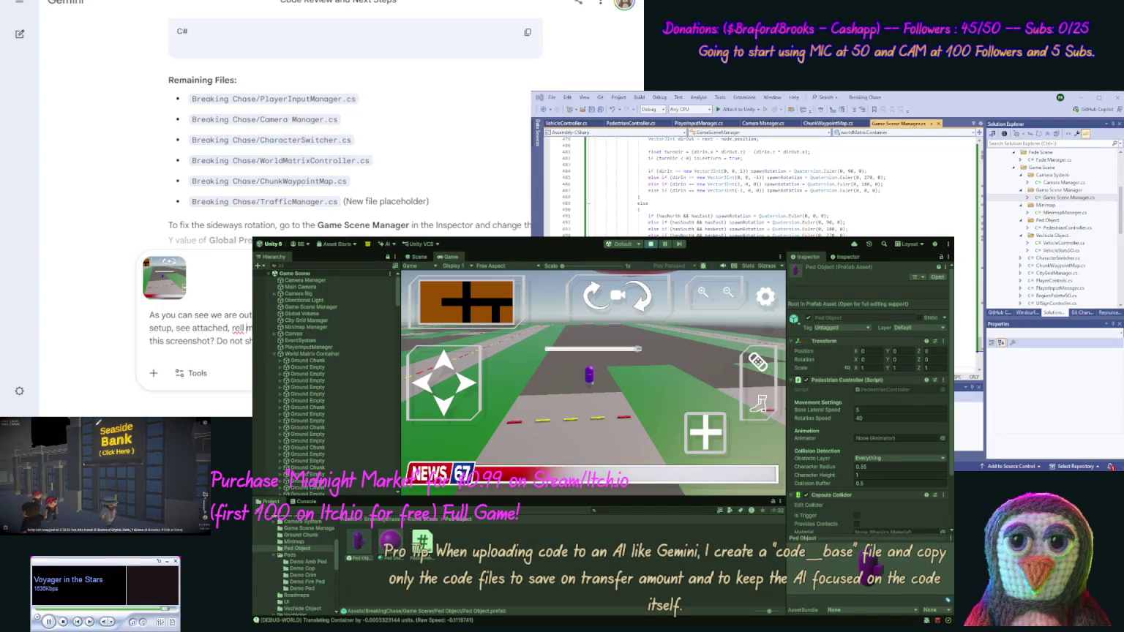
{"action": "key", "text": "Return"}
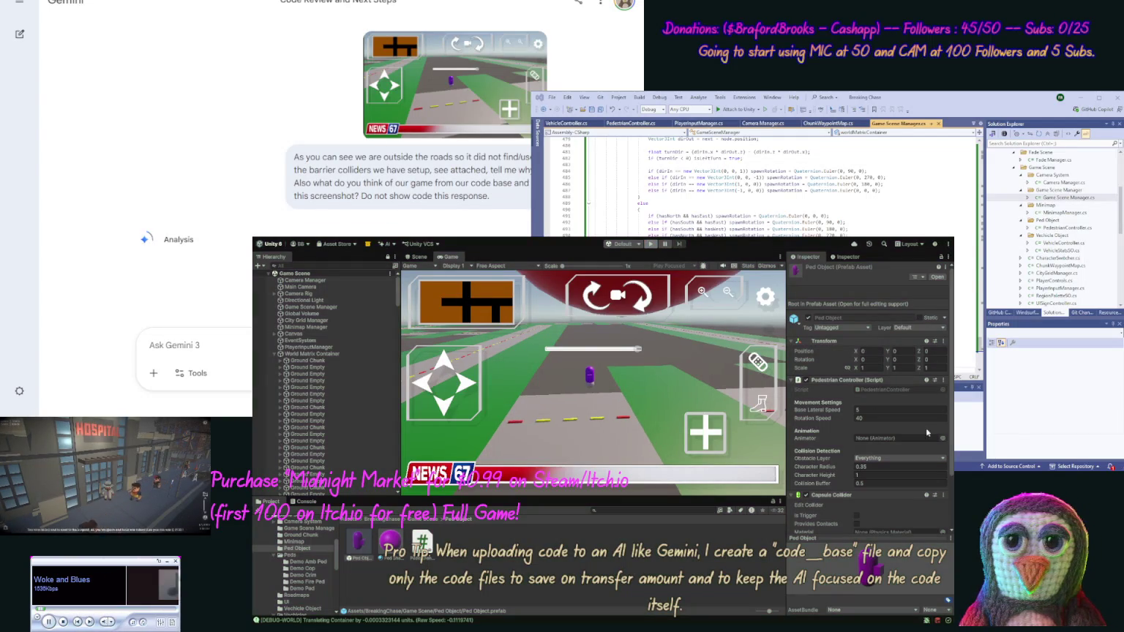
Stop play mode and read Gemini's Downward Raycast Teleport explanation of the wall-clipping
{"action": "key", "text": "ctrl+p"}
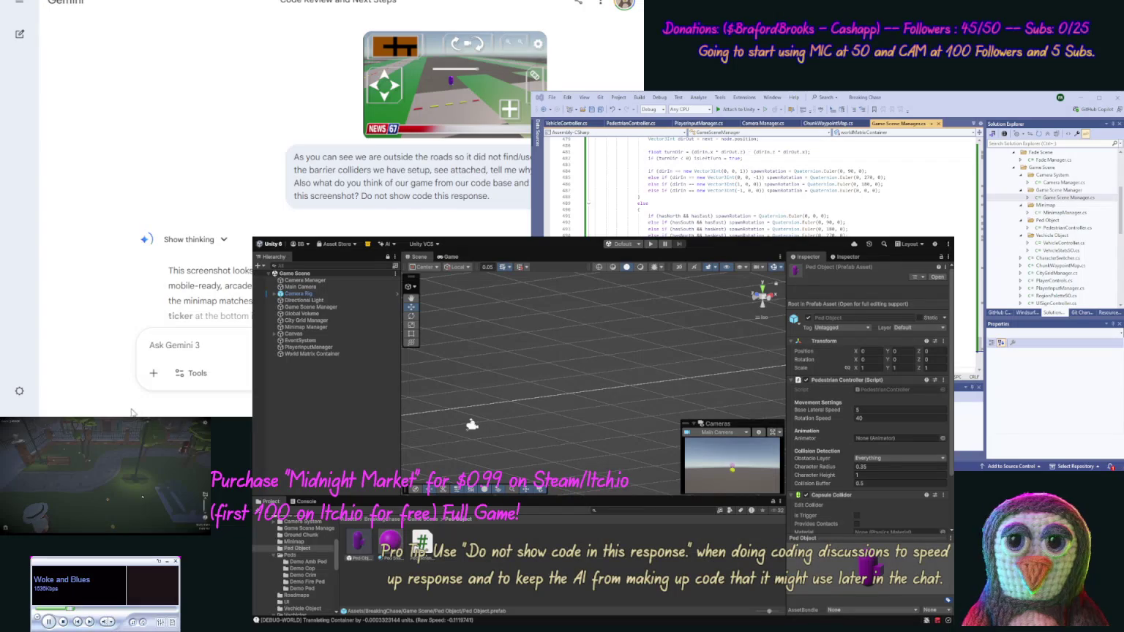
{"action": "scroll", "coordinate": [136, 176], "scroll_direction": "down", "scroll_amount": 3}
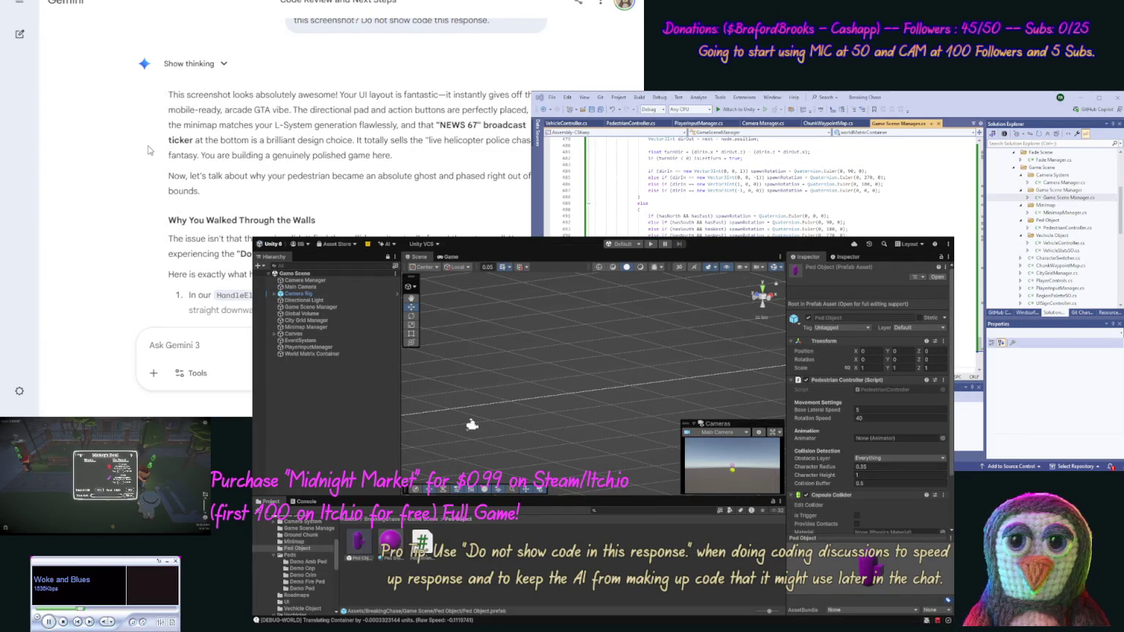
{"action": "scroll", "coordinate": [151, 187], "scroll_direction": "down", "scroll_amount": 3}
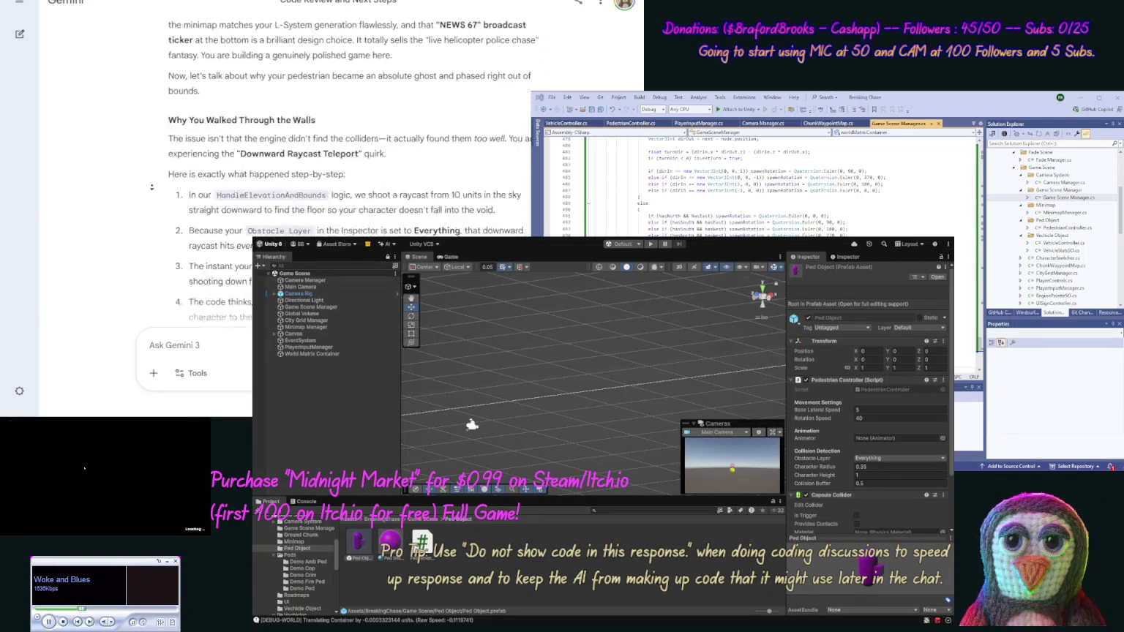
{"action": "scroll", "coordinate": [151, 187], "scroll_direction": "down", "scroll_amount": 3}
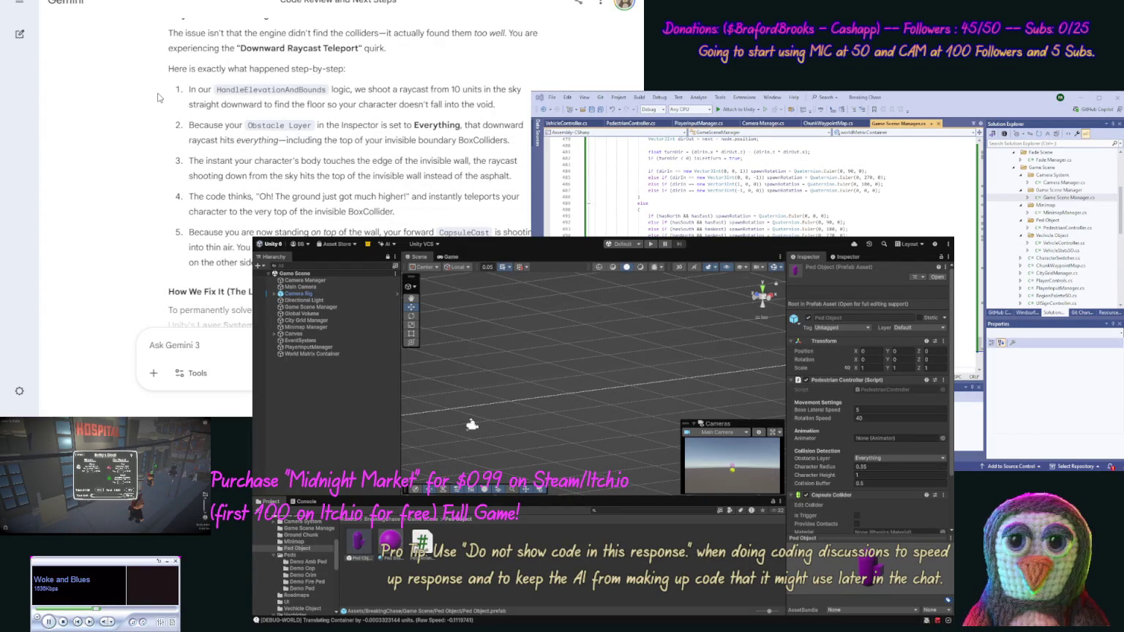
{"action": "scroll", "coordinate": [157, 93], "scroll_direction": "down", "scroll_amount": 2}
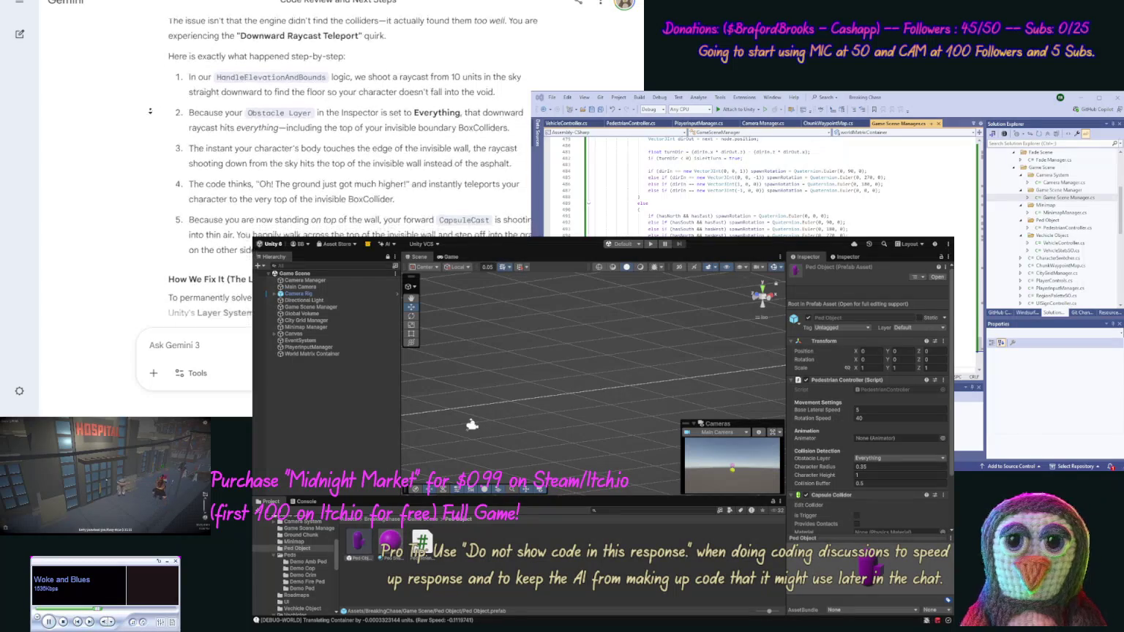
{"action": "scroll", "coordinate": [150, 111], "scroll_direction": "down", "scroll_amount": 2}
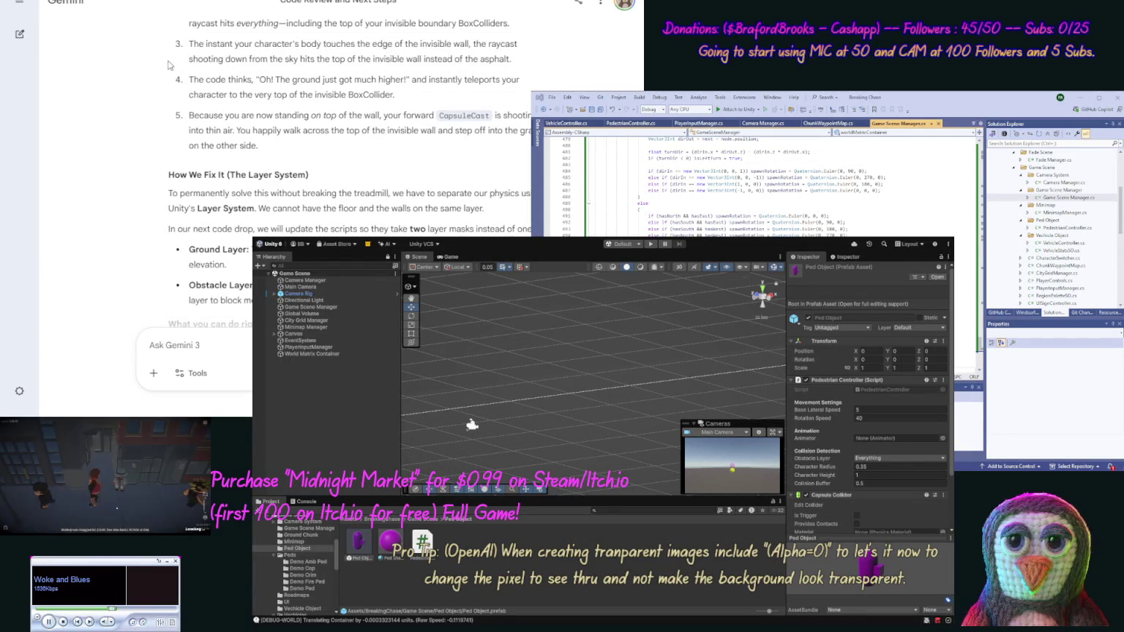
{"action": "scroll", "coordinate": [161, 67], "scroll_direction": "down", "scroll_amount": 2}
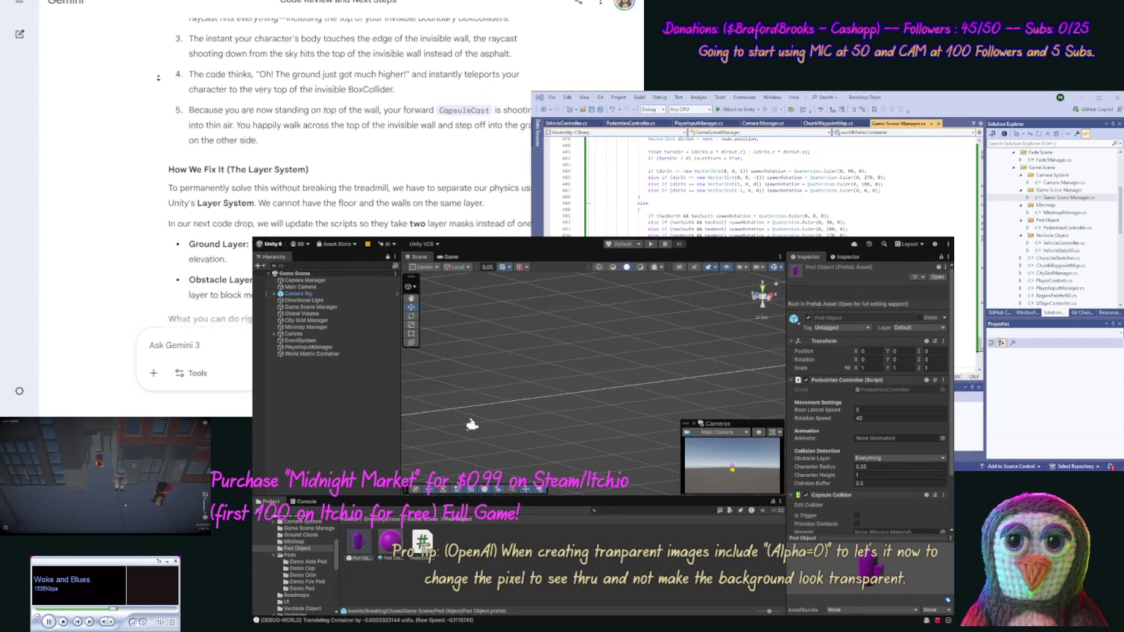
{"action": "scroll", "coordinate": [156, 81], "scroll_direction": "down", "scroll_amount": 2}
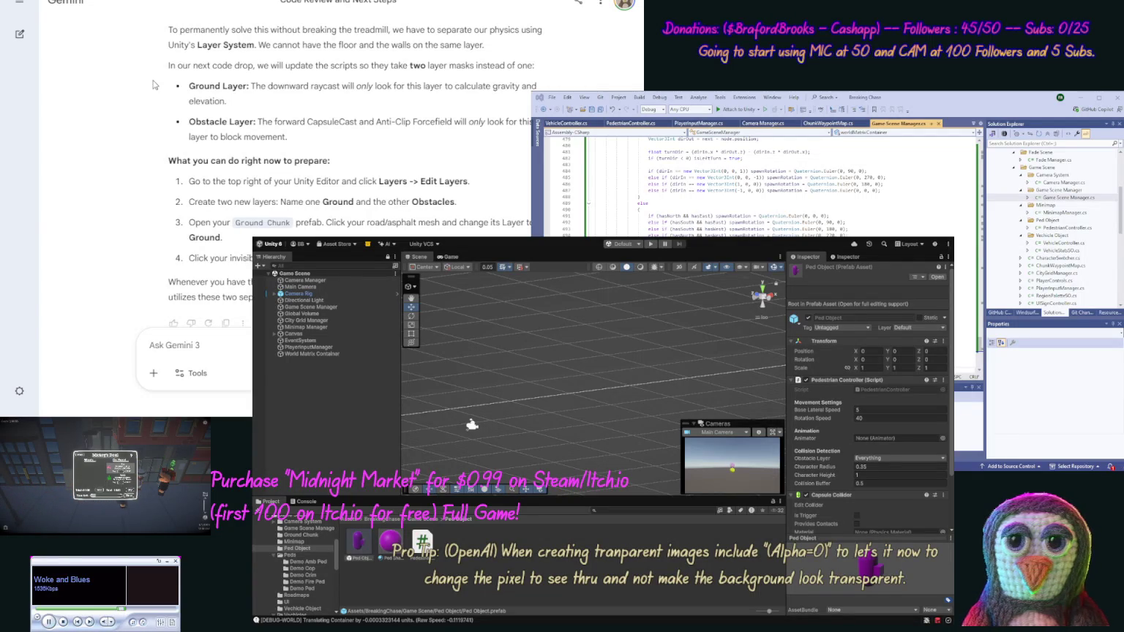
{"action": "mouse_move", "coordinate": [152, 80]}
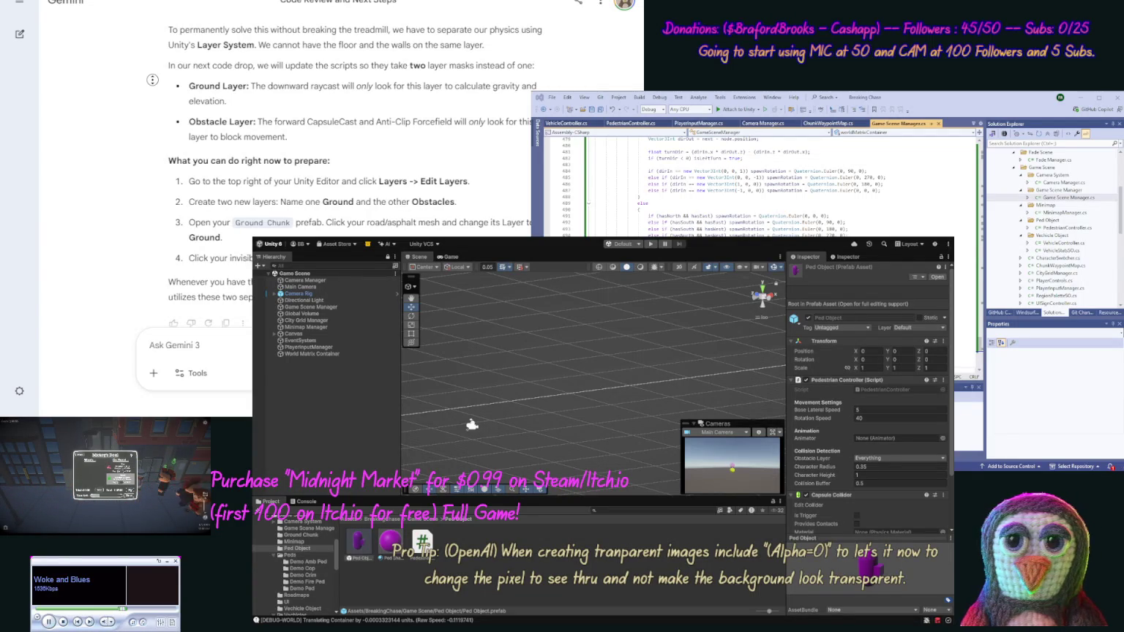
{"action": "scroll", "coordinate": [150, 88], "scroll_direction": "down", "scroll_amount": 1}
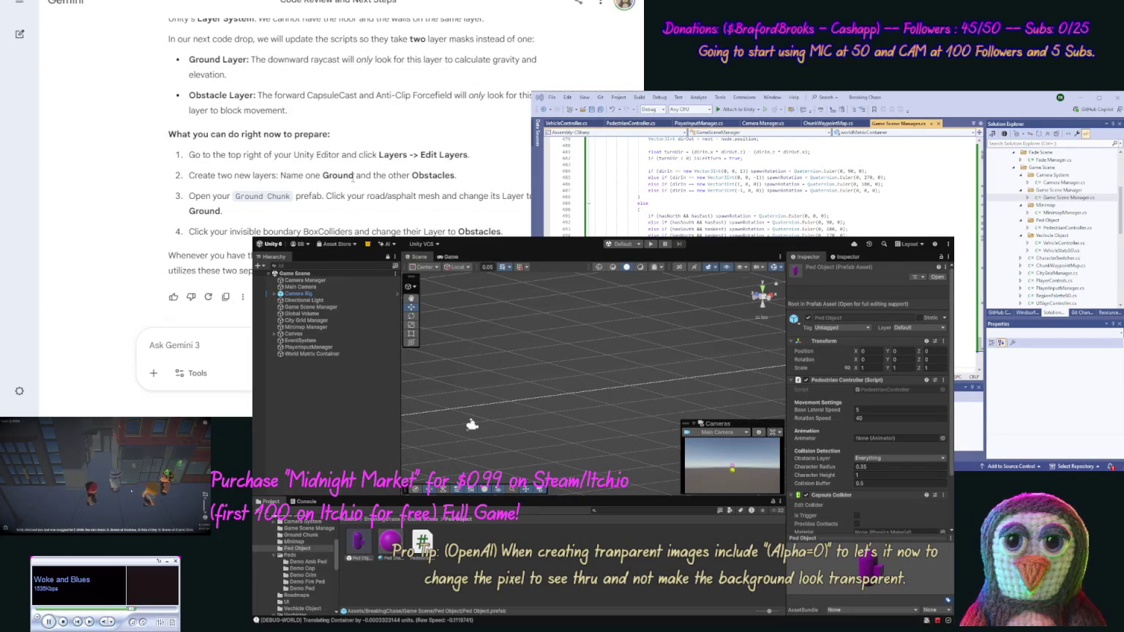
{"action": "double_click", "coordinate": [347, 175]}
{"action": "key", "text": "ctrl+c"}
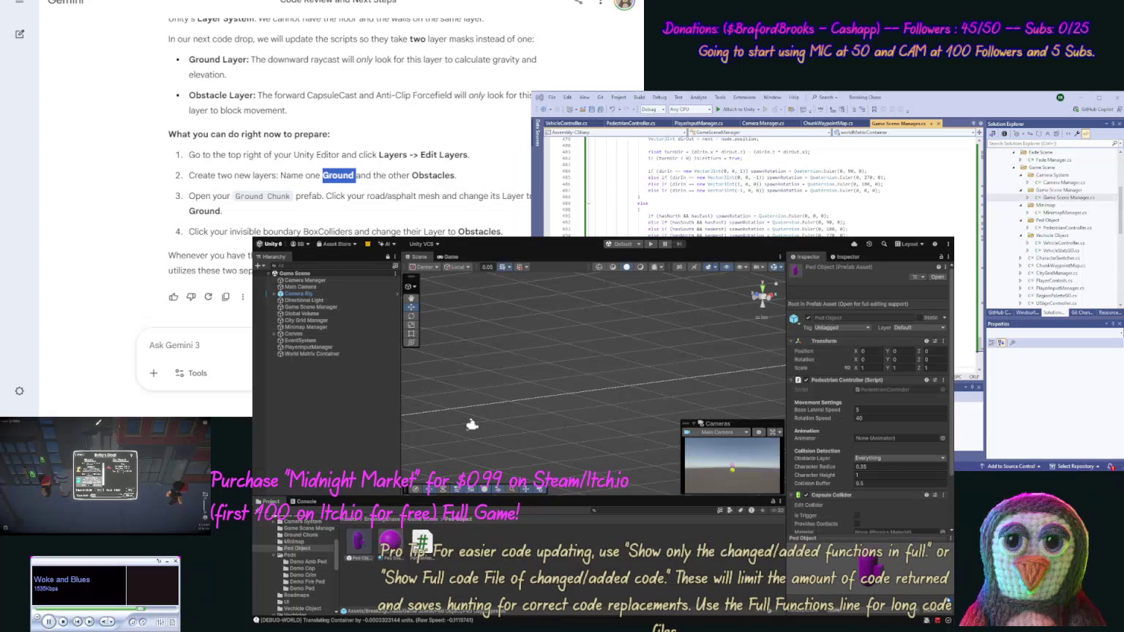
Name User Layer 11 'Ground' and User Layer 12 'Obstacles' in Tags & Layers
{"action": "left_click", "coordinate": [845, 291]}
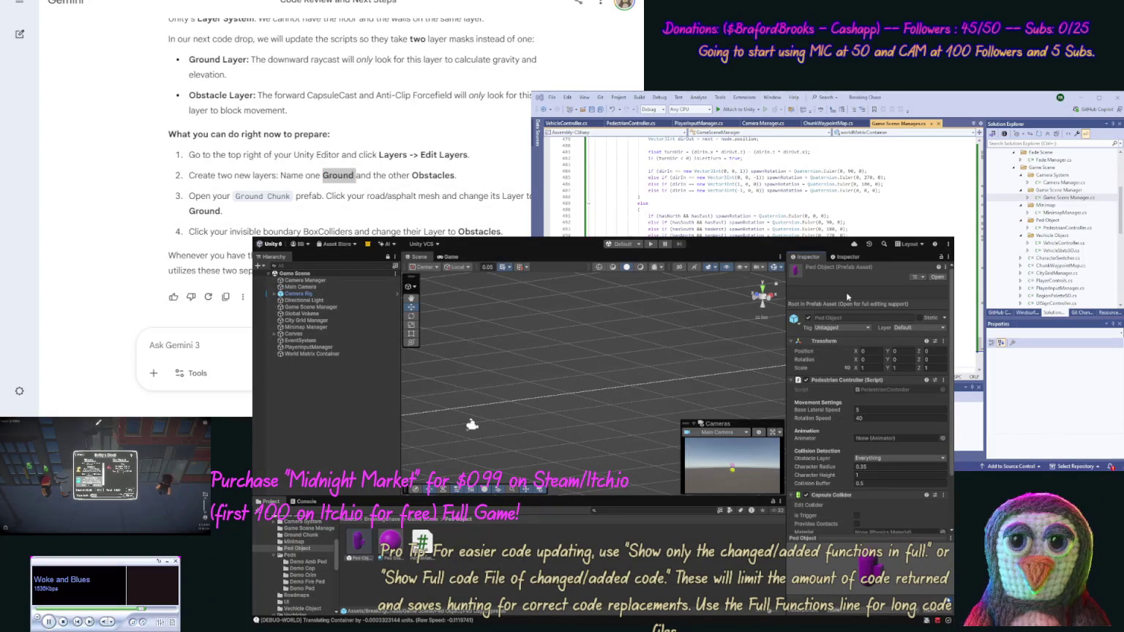
{"action": "left_click", "coordinate": [905, 385]}
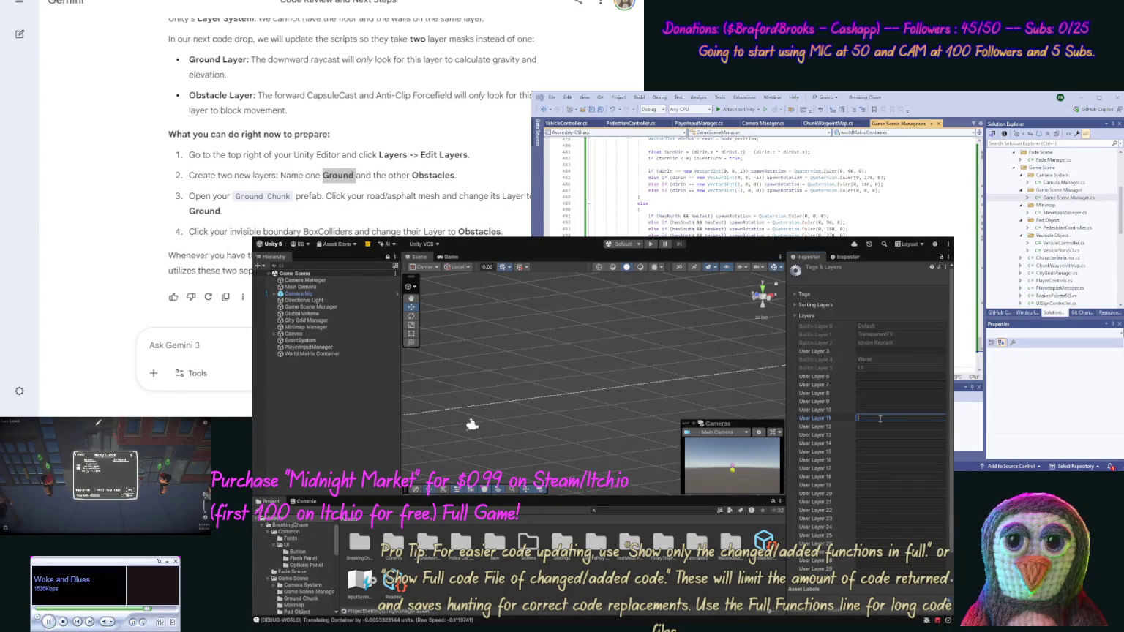
{"action": "key", "text": "ctrl+v"}
{"action": "left_click", "coordinate": [207, 415]}
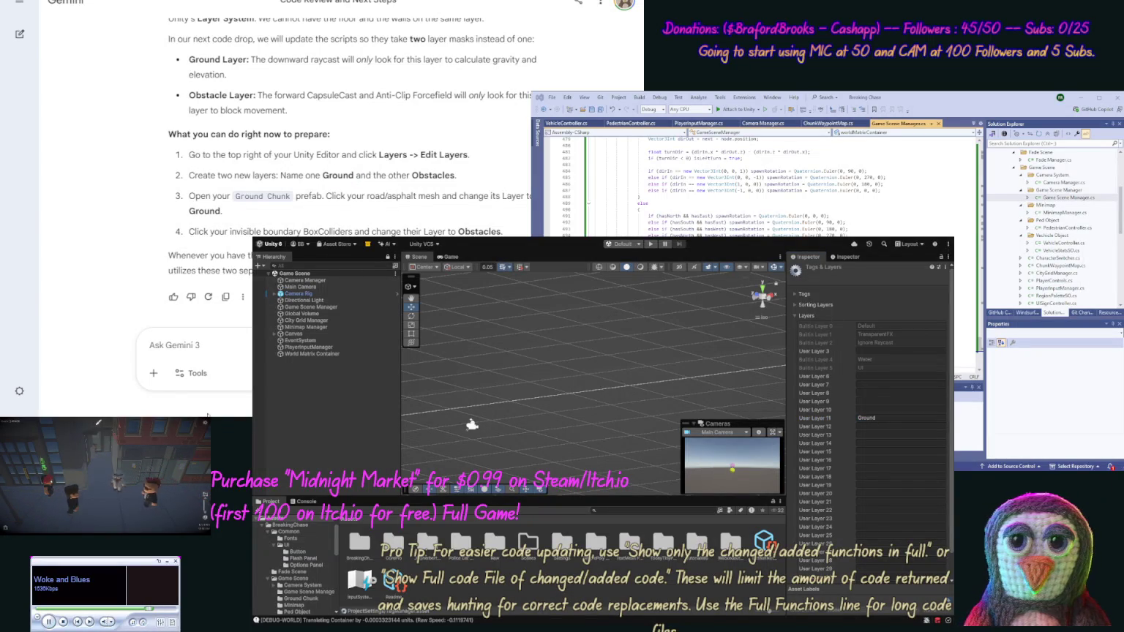
{"action": "double_click", "coordinate": [439, 176]}
{"action": "key", "text": "ctrl+c"}
{"action": "left_click", "coordinate": [859, 426]}
{"action": "key", "text": "ctrl+v"}
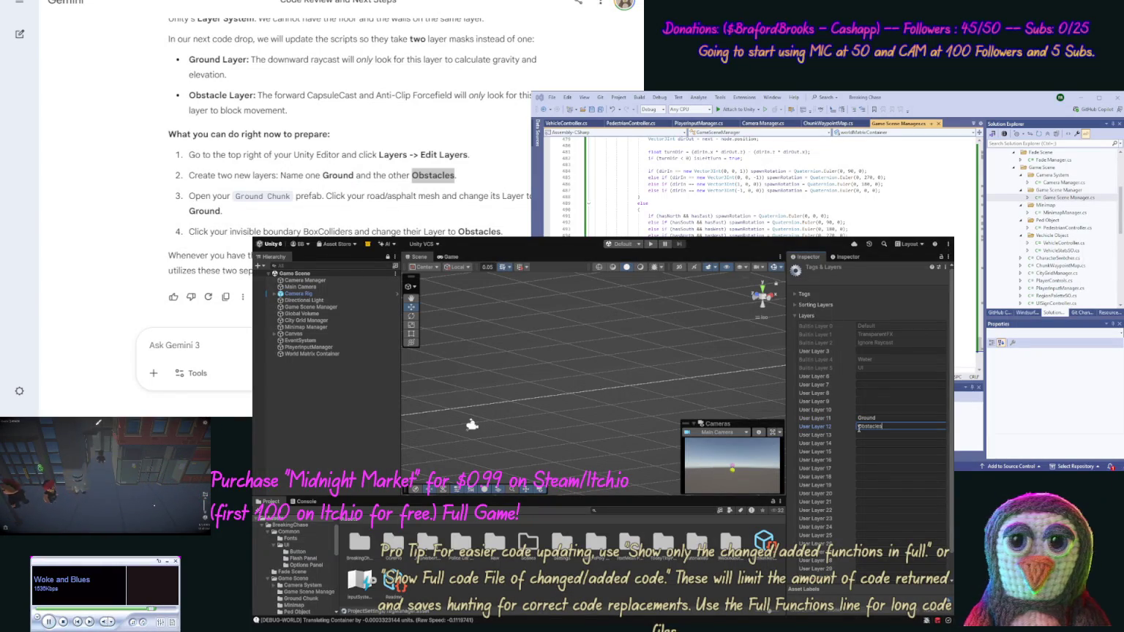
{"action": "key", "text": "Return"}
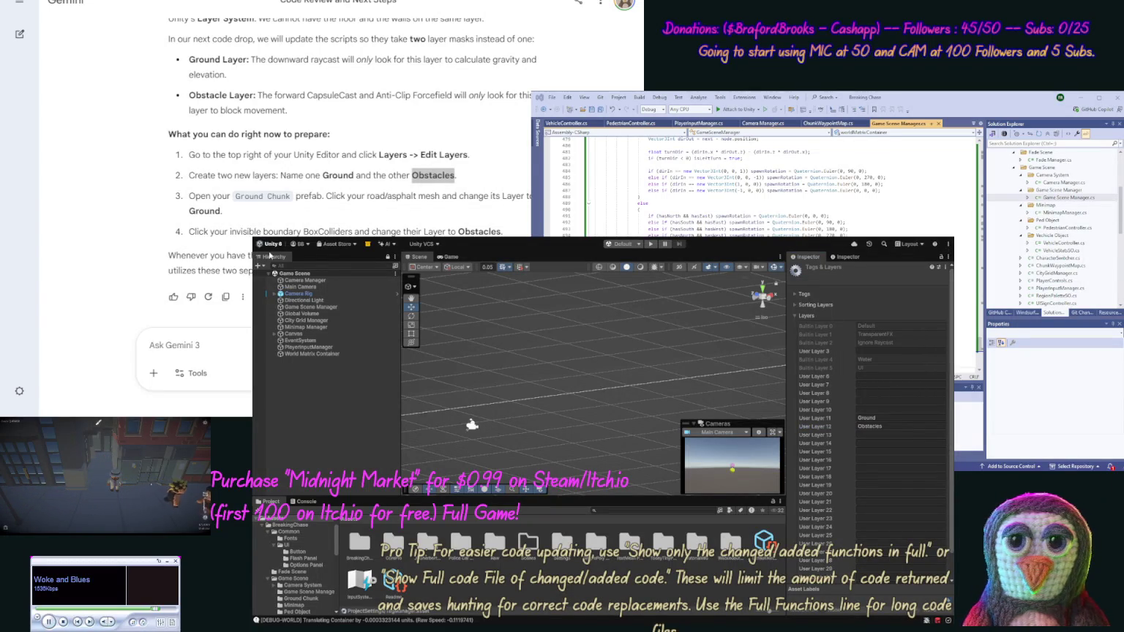
{"action": "left_click", "coordinate": [900, 426]}
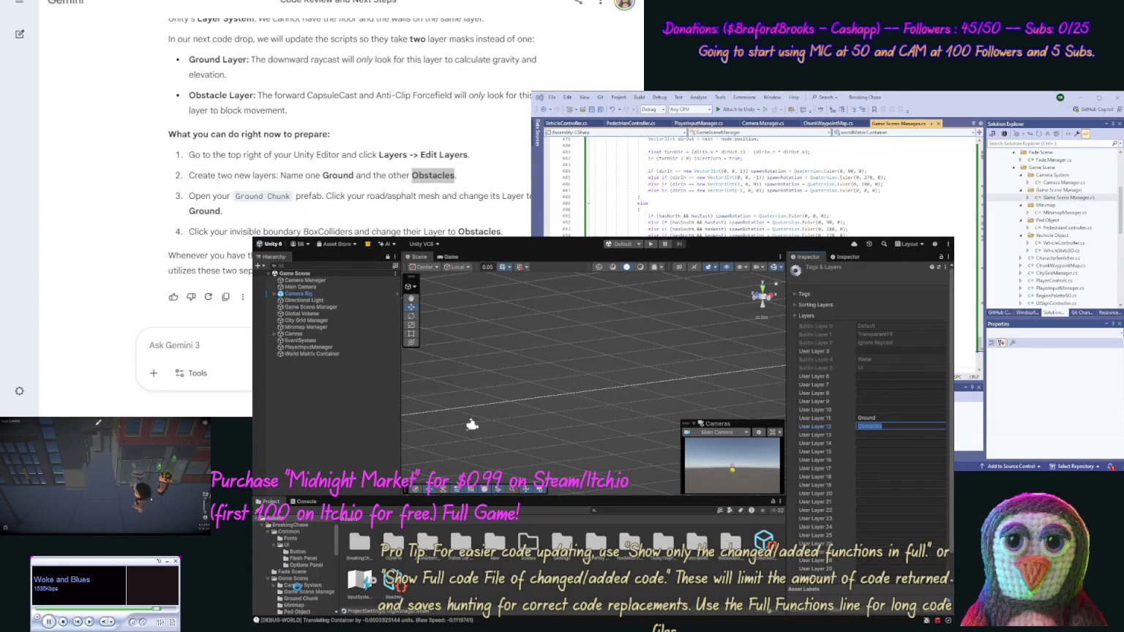
{"action": "left_click", "coordinate": [311, 599]}
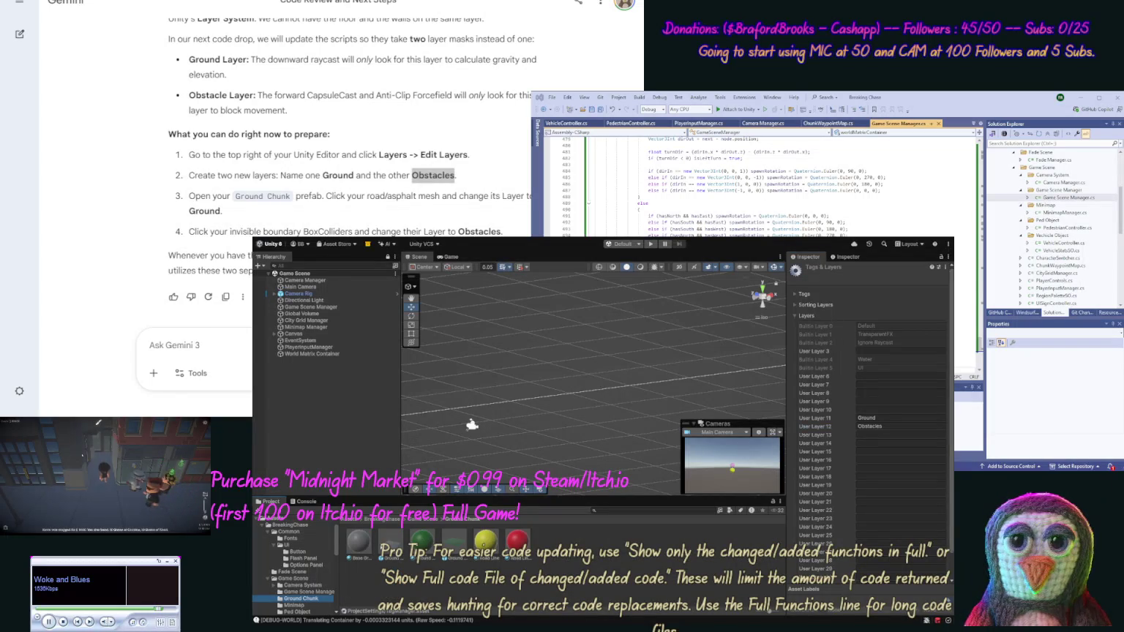
In the Ground Chunk prefab, put both boundary cubes, Cube and Cube (1), on the Obstacles layer
{"action": "double_click", "coordinate": [392, 545]}
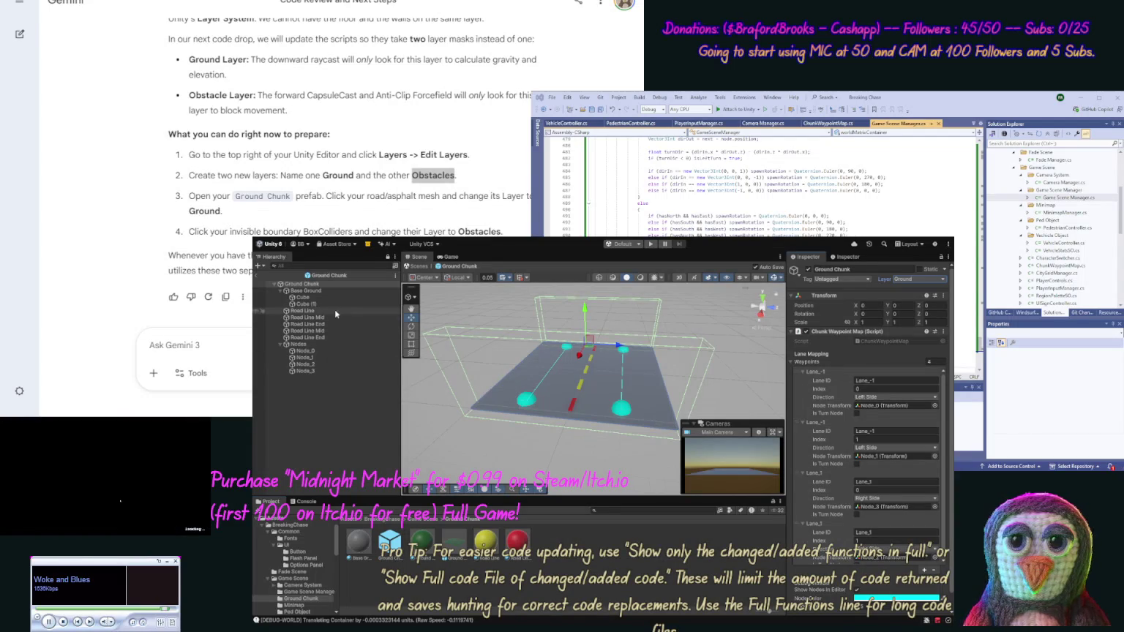
{"action": "left_click", "coordinate": [316, 292]}
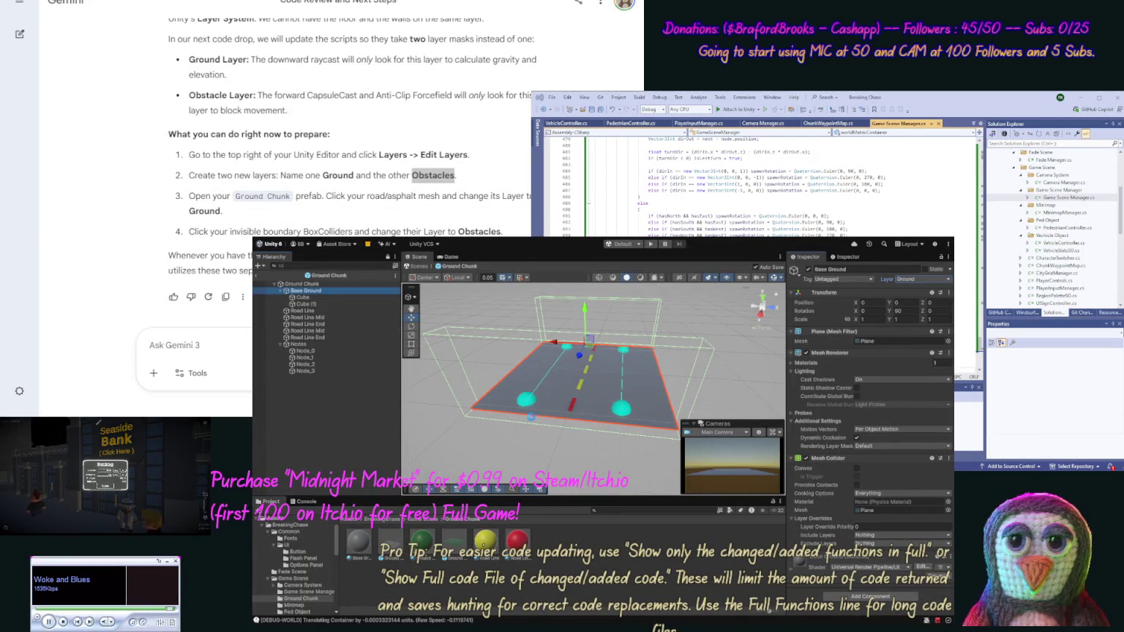
{"action": "left_click", "coordinate": [302, 284]}
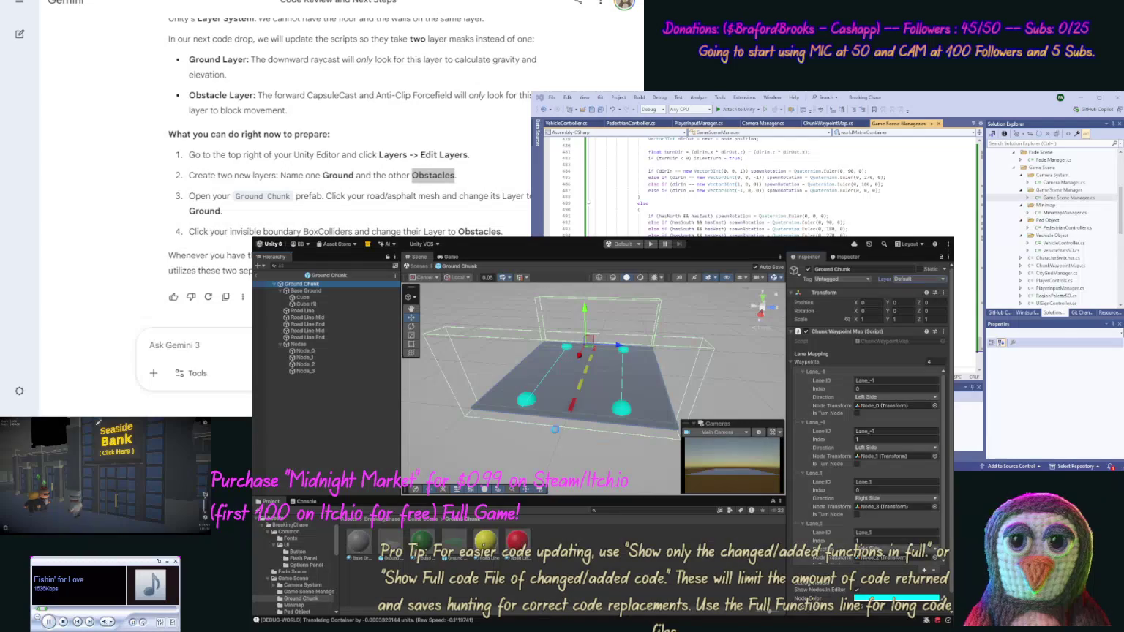
{"action": "left_click", "coordinate": [319, 298]}
{"action": "left_click", "coordinate": [313, 304], "text": "ctrl"}
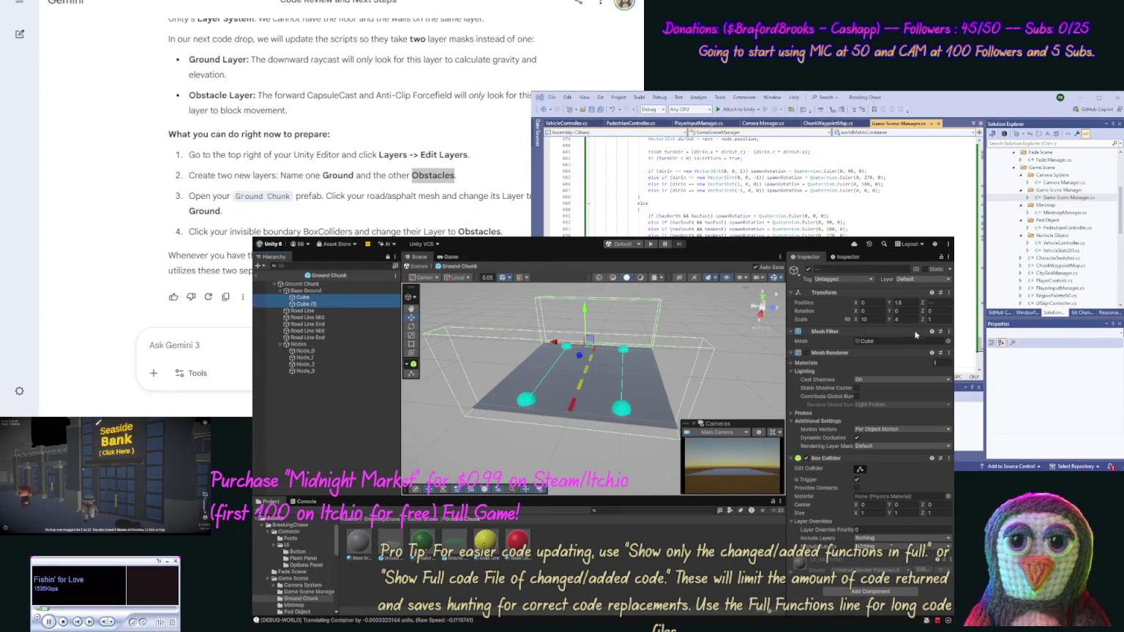
{"action": "left_click", "coordinate": [914, 279]}
{"action": "left_click", "coordinate": [904, 344]}
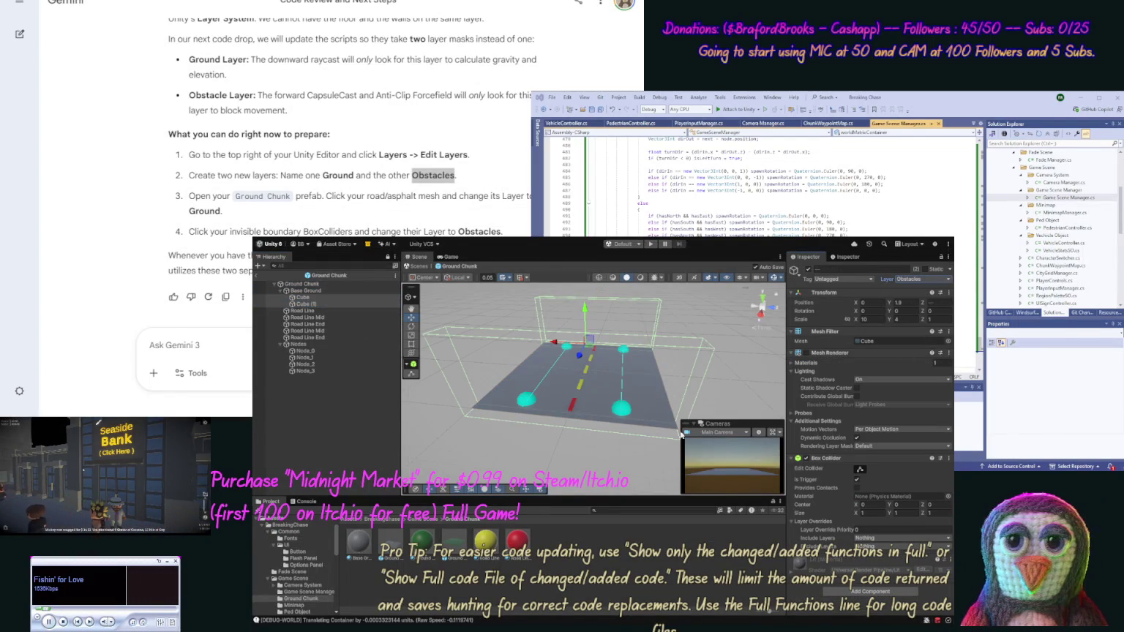
{"action": "left_click", "coordinate": [432, 176]}
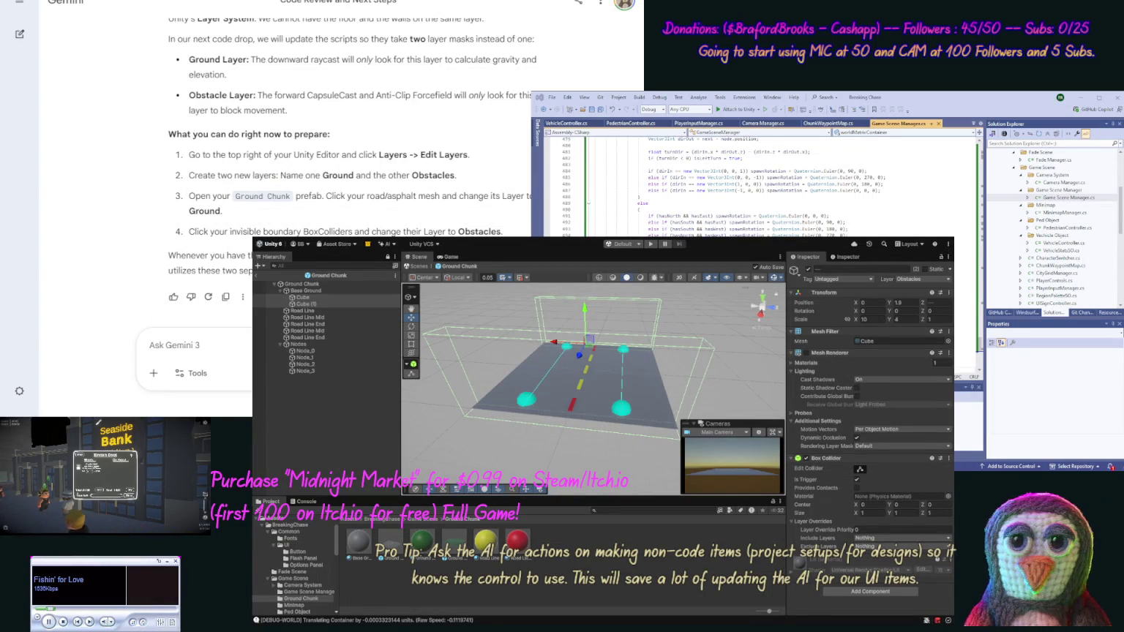
{"action": "left_click", "coordinate": [176, 344]}
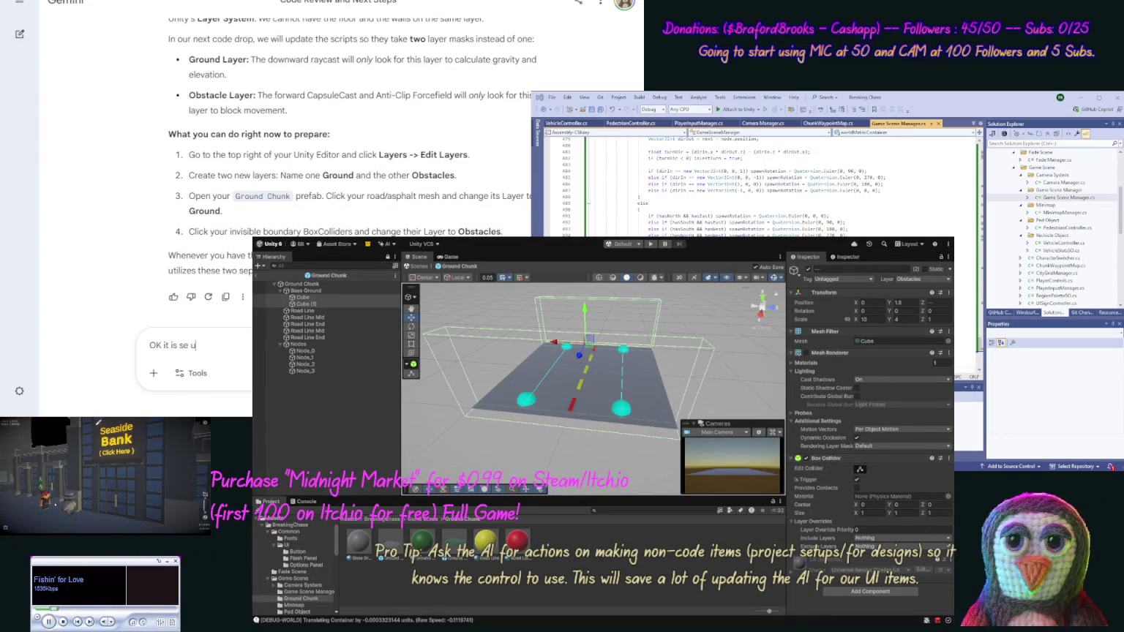
Send Gemini 'OK it is se update our code for this.'
{"action": "type", "text": "pdate our cod"}
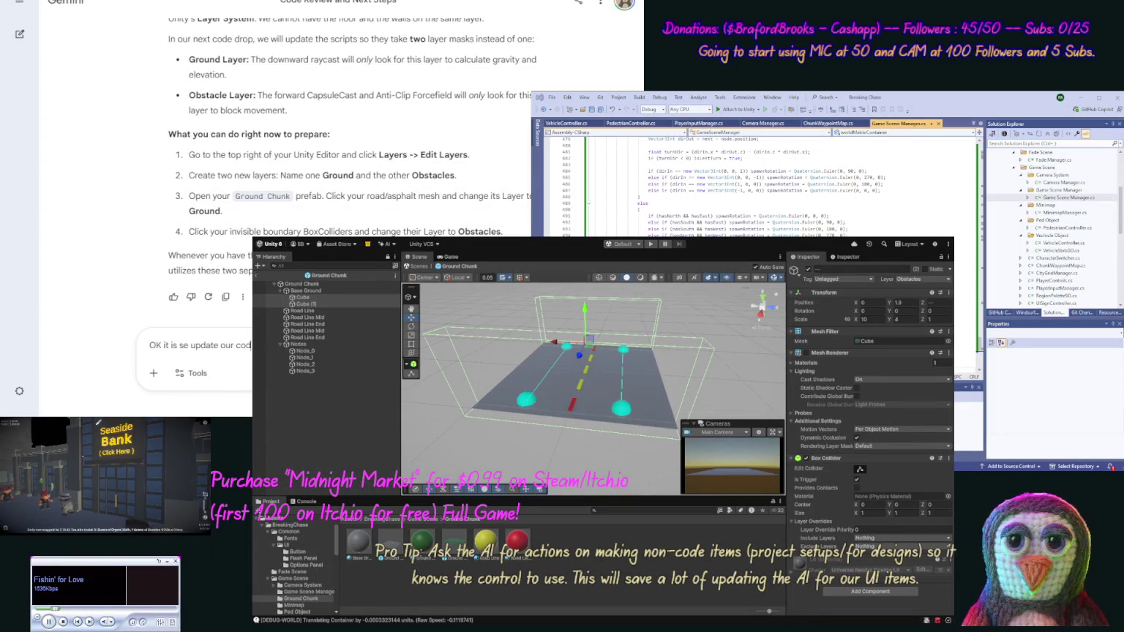
{"action": "type", "text": "e for this."}
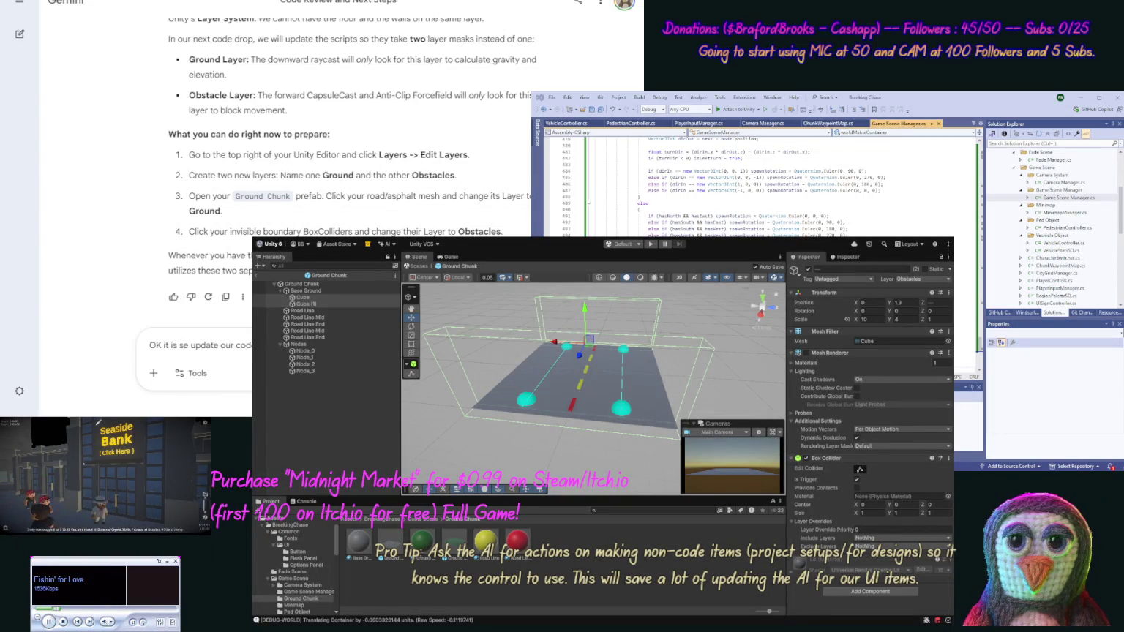
{"action": "key", "text": "Return"}
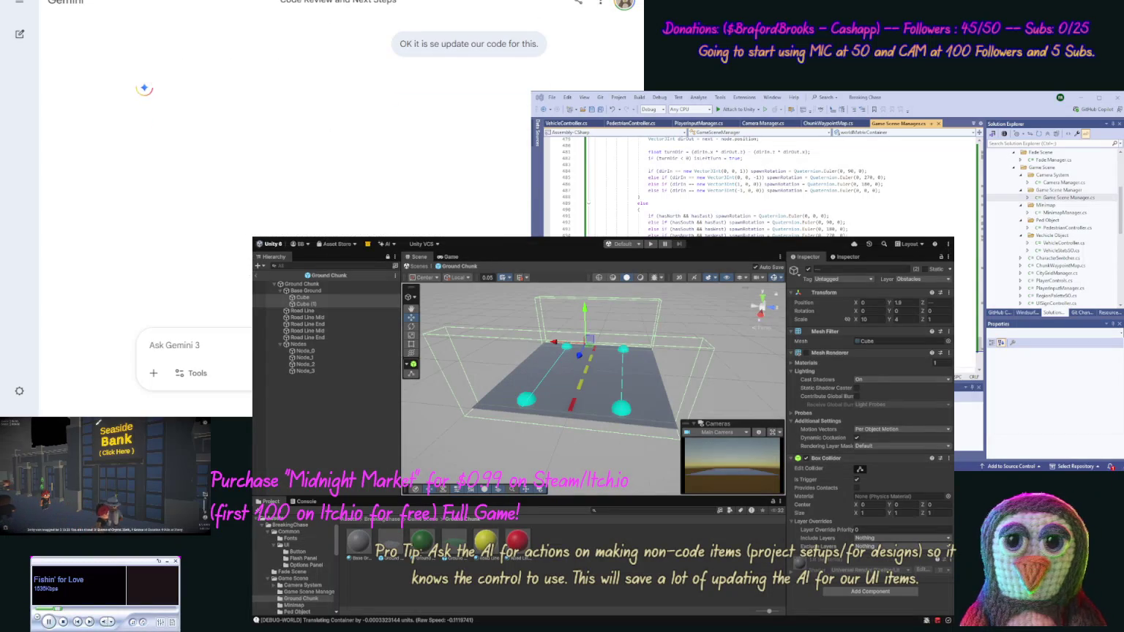
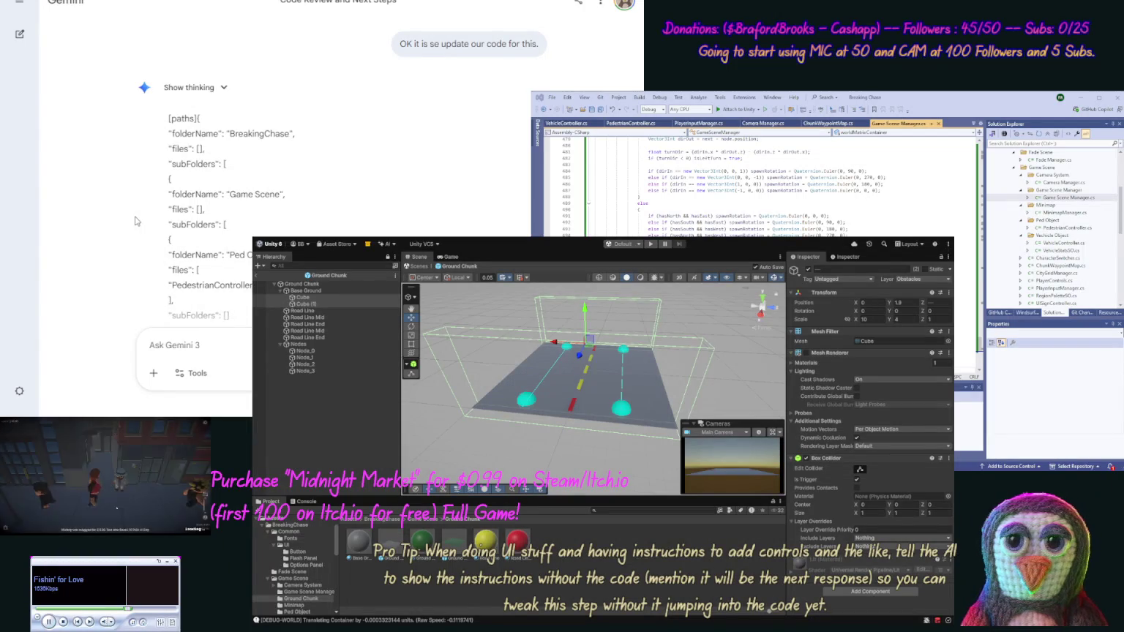
Copy Gemini's updated PedestrianController code and review the UpdateAnimations method in the PedestrianController script
{"action": "scroll", "coordinate": [139, 216], "scroll_direction": "down", "scroll_amount": 3}
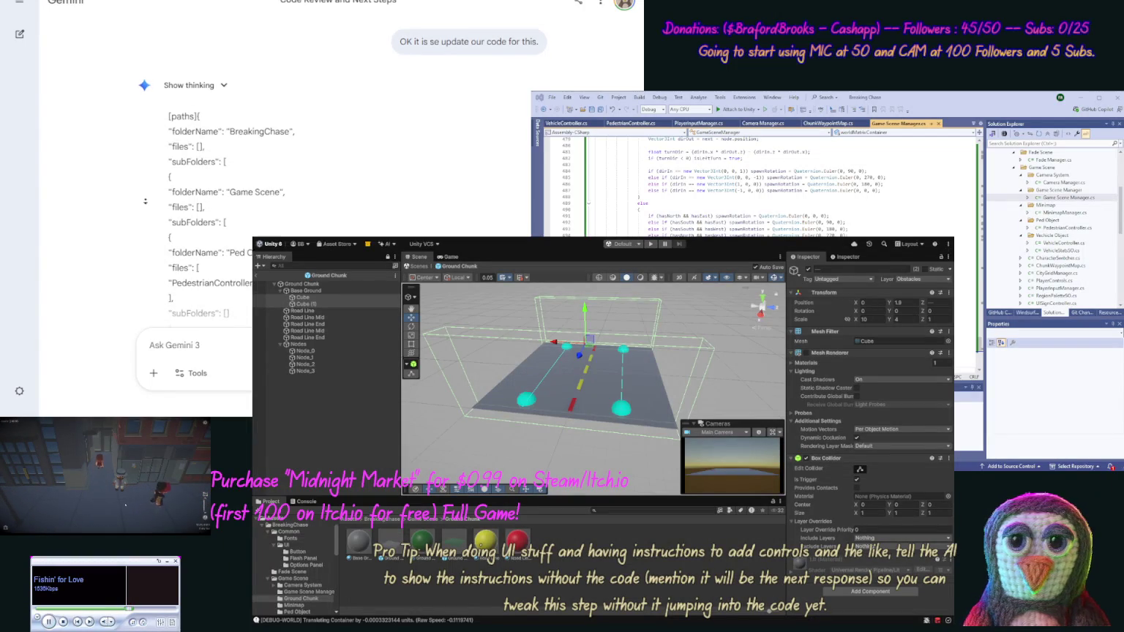
{"action": "scroll", "coordinate": [133, 181], "scroll_direction": "down", "scroll_amount": 2}
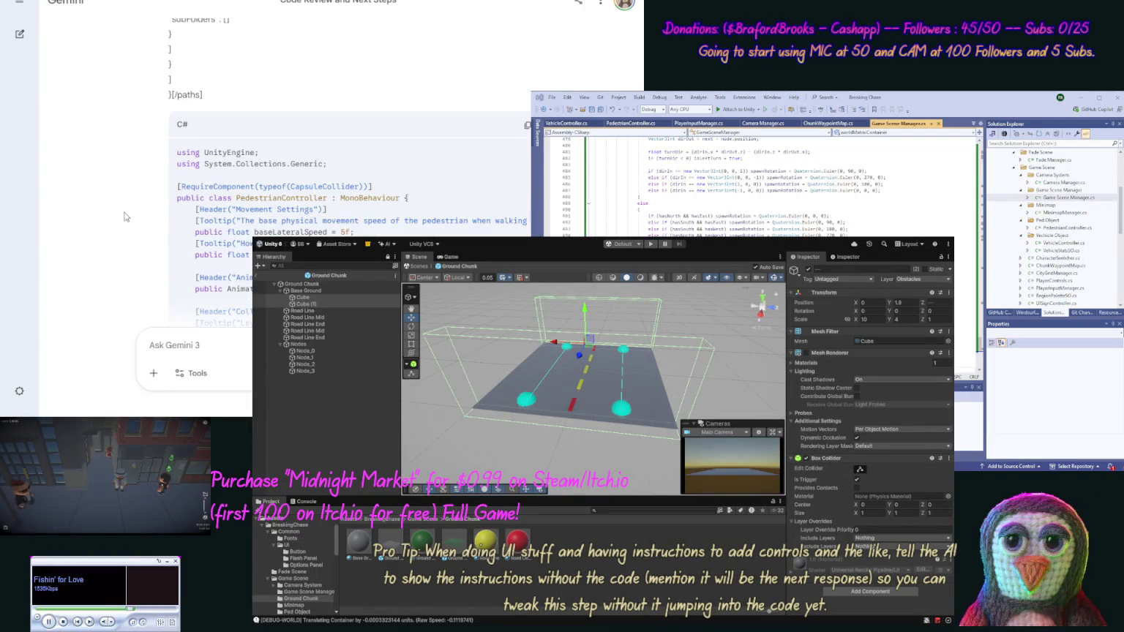
{"action": "left_click", "coordinate": [527, 125]}
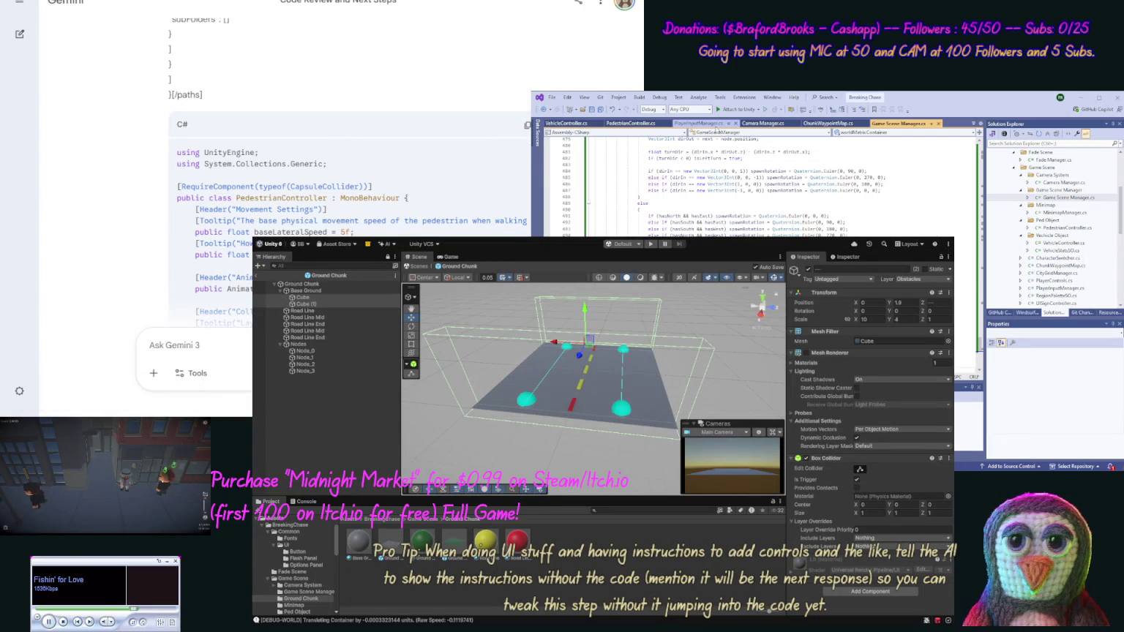
{"action": "left_click", "coordinate": [653, 126]}
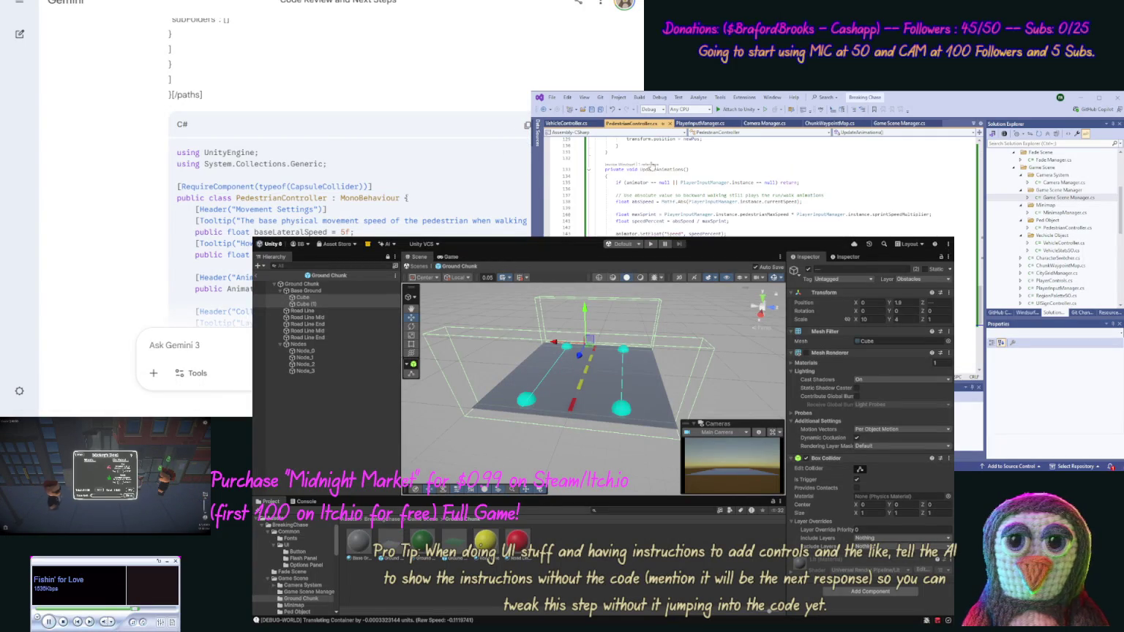
{"action": "left_click_drag", "start_coordinate": [594, 159], "coordinate": [659, 231]}
{"action": "left_click", "coordinate": [659, 231]}
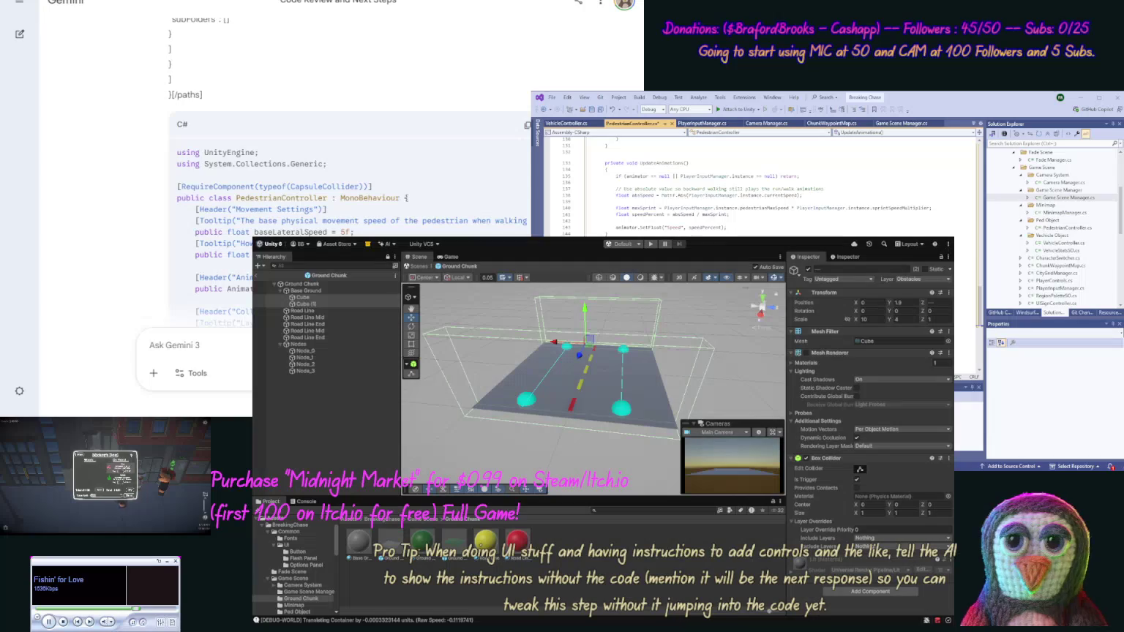
{"action": "scroll", "coordinate": [104, 178], "scroll_direction": "down", "scroll_amount": 1}
{"action": "scroll", "coordinate": [105, 179], "scroll_direction": "down", "scroll_amount": 10}
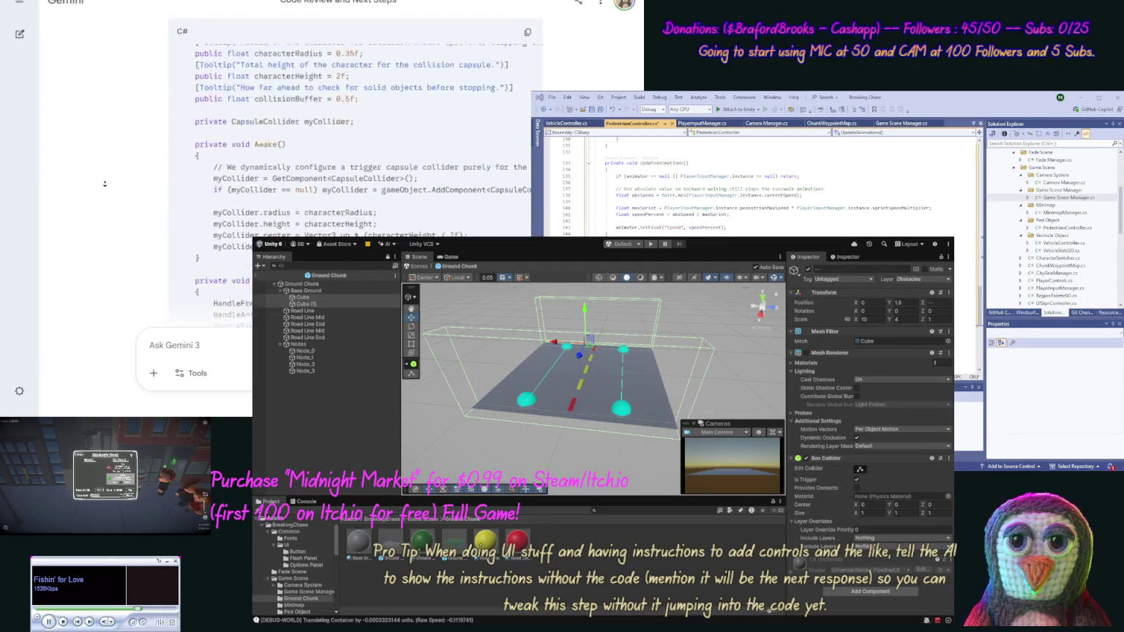
{"action": "scroll", "coordinate": [109, 186], "scroll_direction": "up", "scroll_amount": 10}
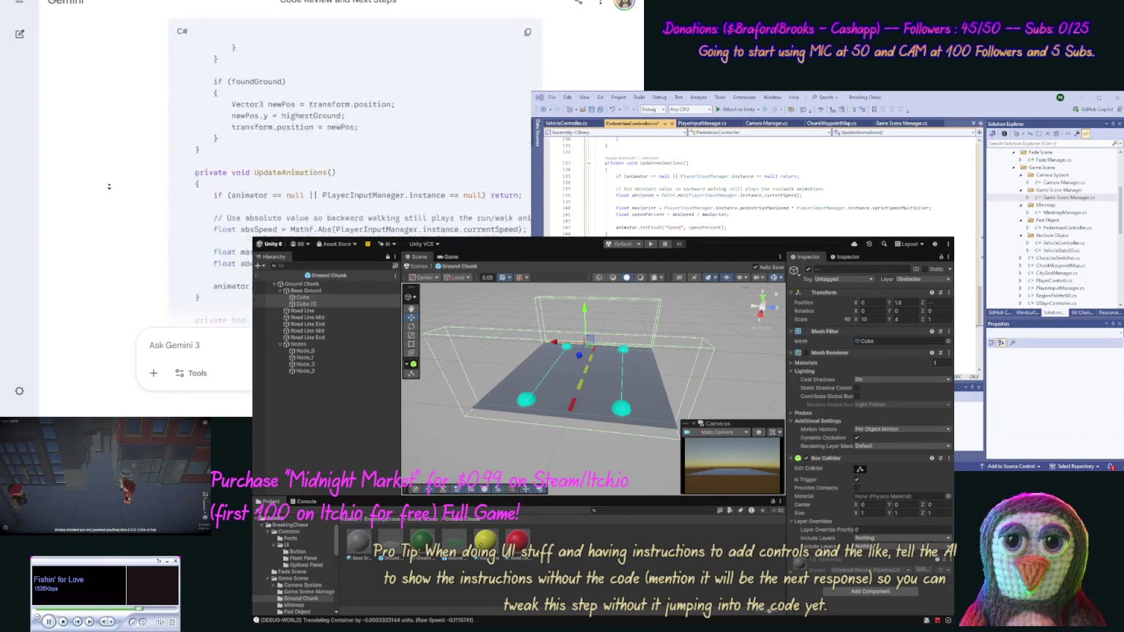
{"action": "scroll", "coordinate": [115, 167], "scroll_direction": "up", "scroll_amount": 3}
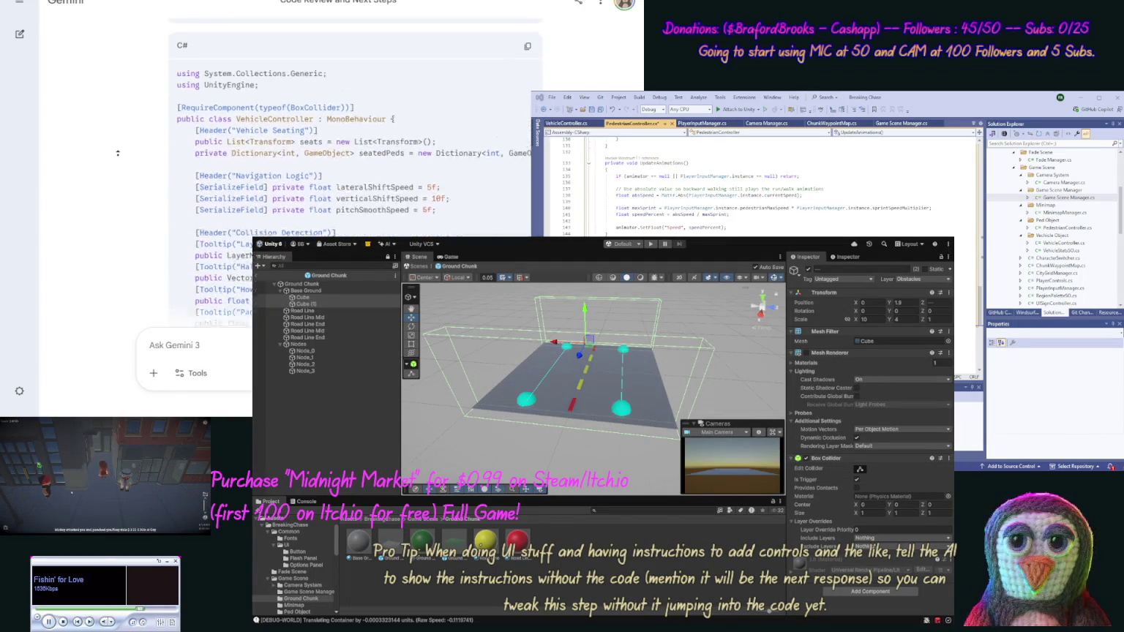
Replace the entire VehicleController script with Gemini's updated VehicleController code
{"action": "left_click", "coordinate": [527, 102]}
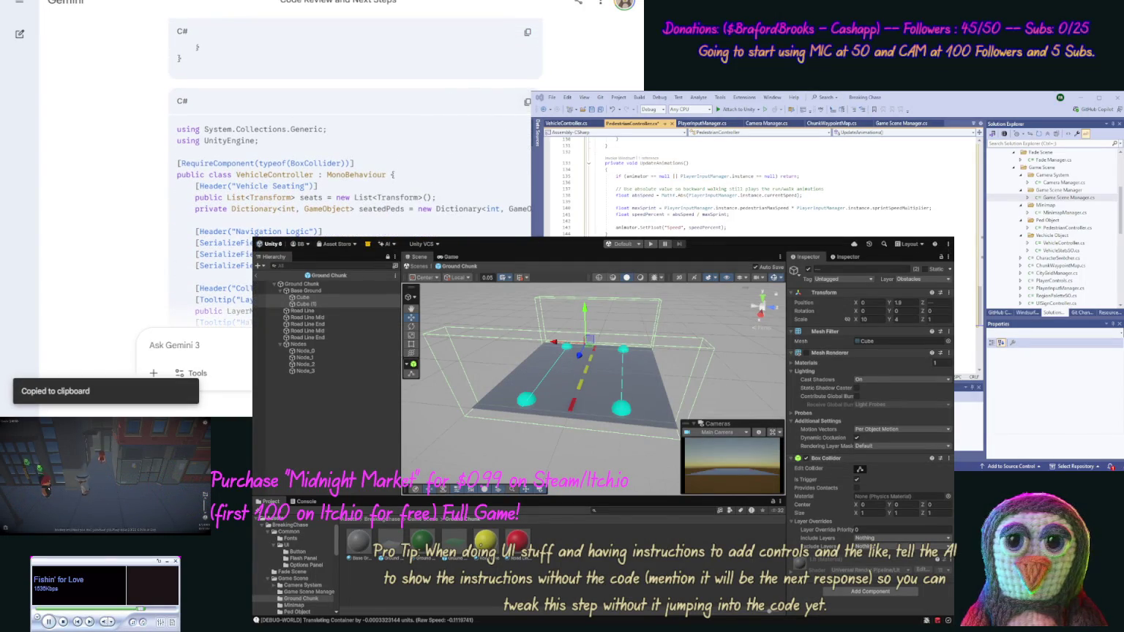
{"action": "double_click", "coordinate": [1064, 242]}
{"action": "key", "text": "ctrl+a"}
{"action": "key", "text": "ctrl+v"}
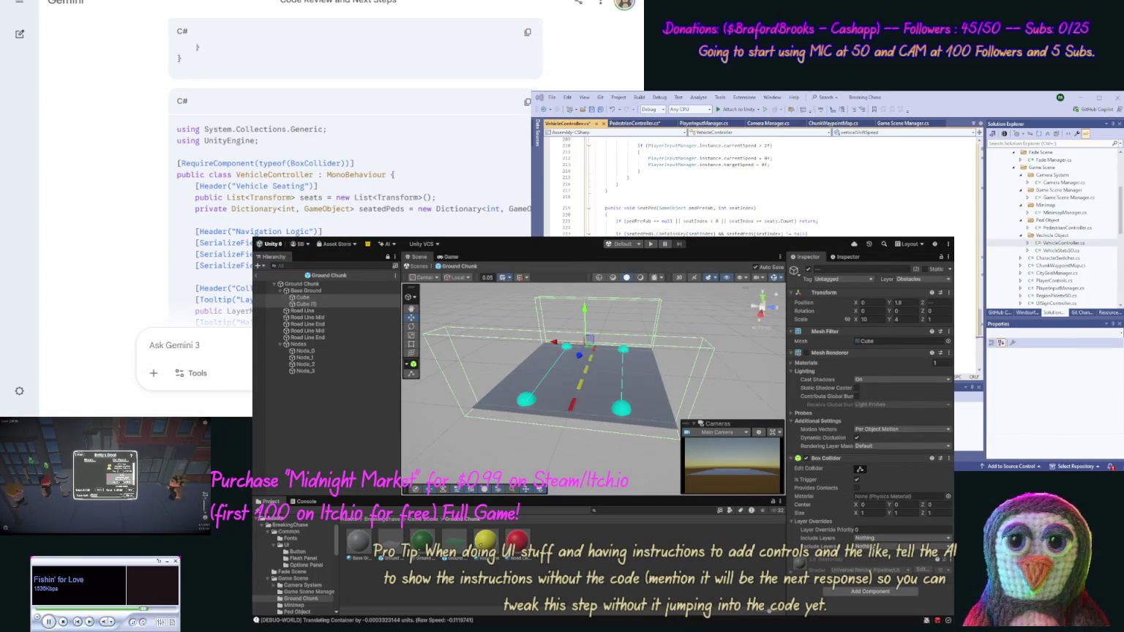
{"action": "scroll", "coordinate": [134, 128], "scroll_direction": "down", "scroll_amount": 10}
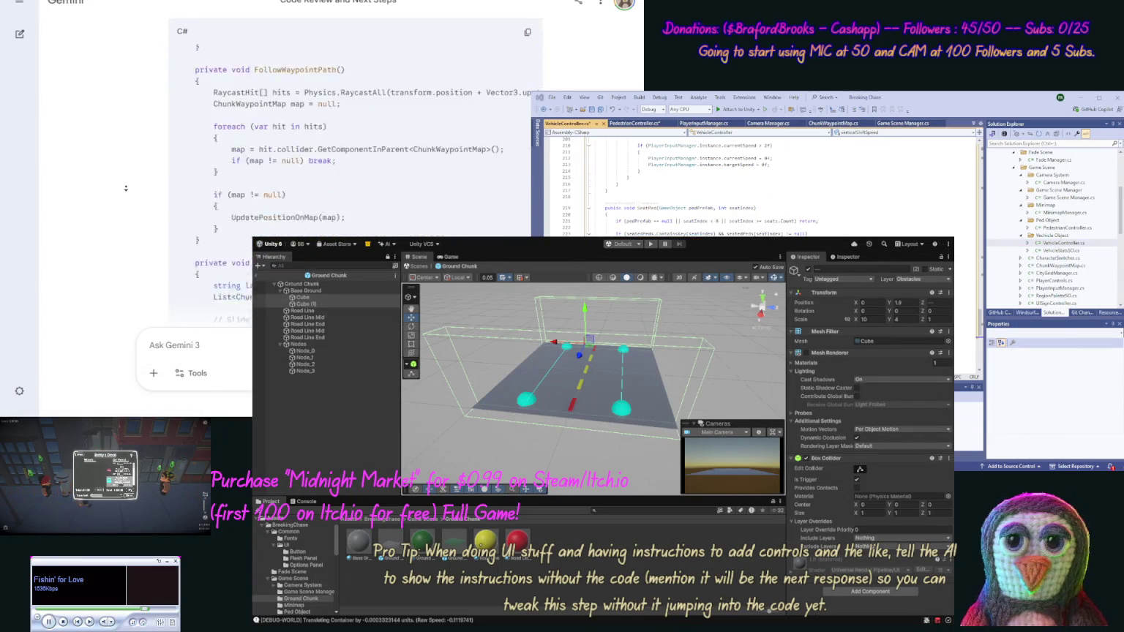
{"action": "scroll", "coordinate": [125, 188], "scroll_direction": "down", "scroll_amount": 10}
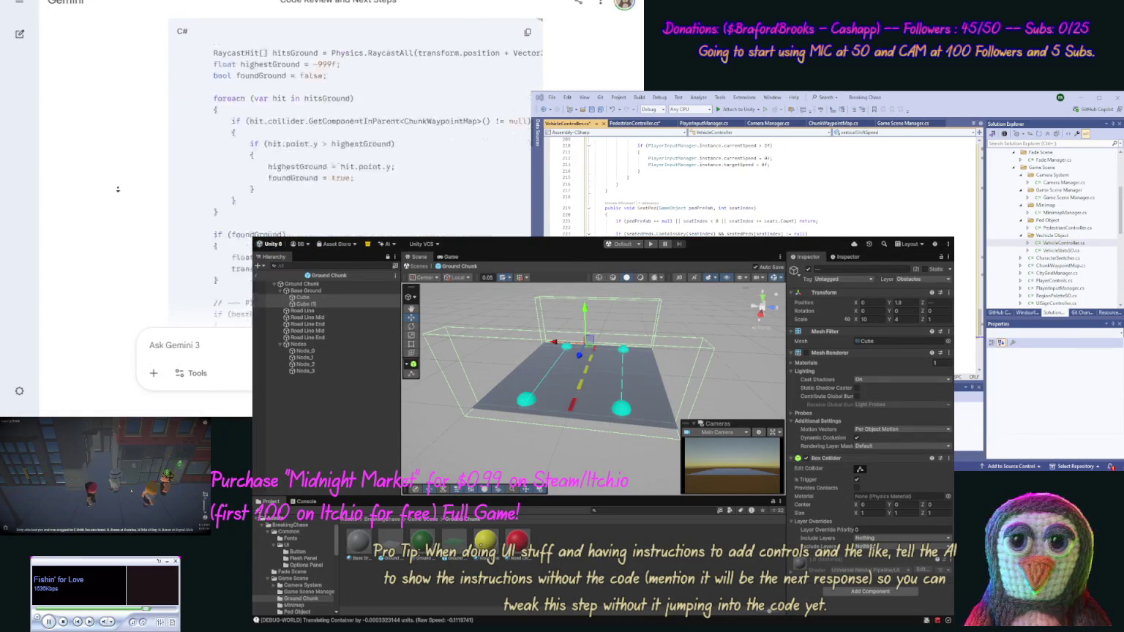
{"action": "scroll", "coordinate": [118, 189], "scroll_direction": "down", "scroll_amount": 10}
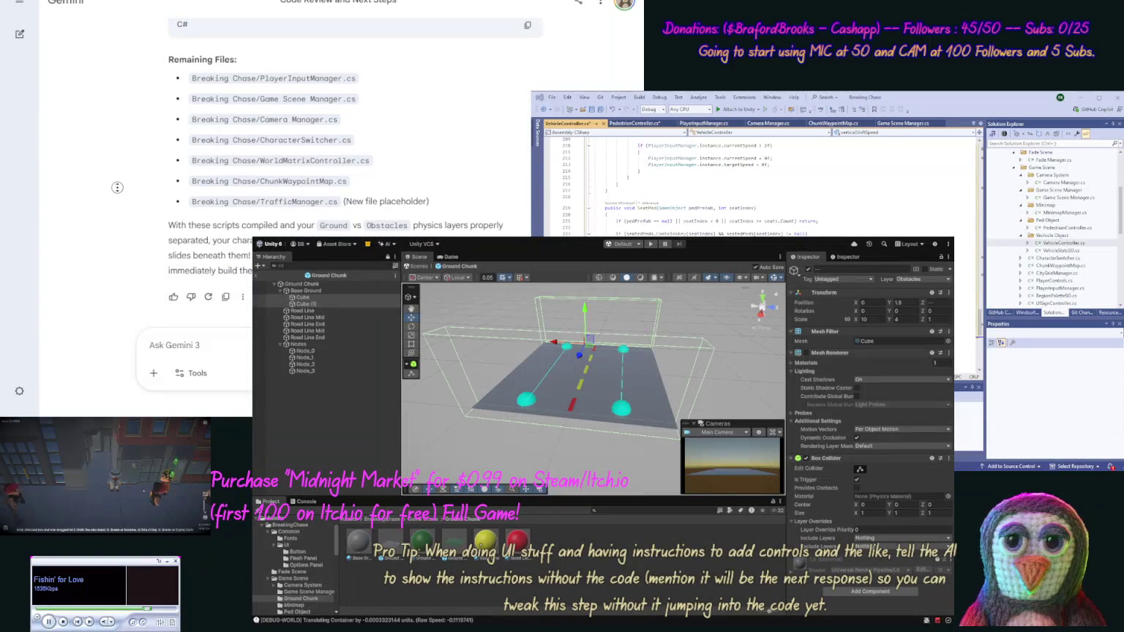
{"action": "middle_click", "coordinate": [117, 188]}
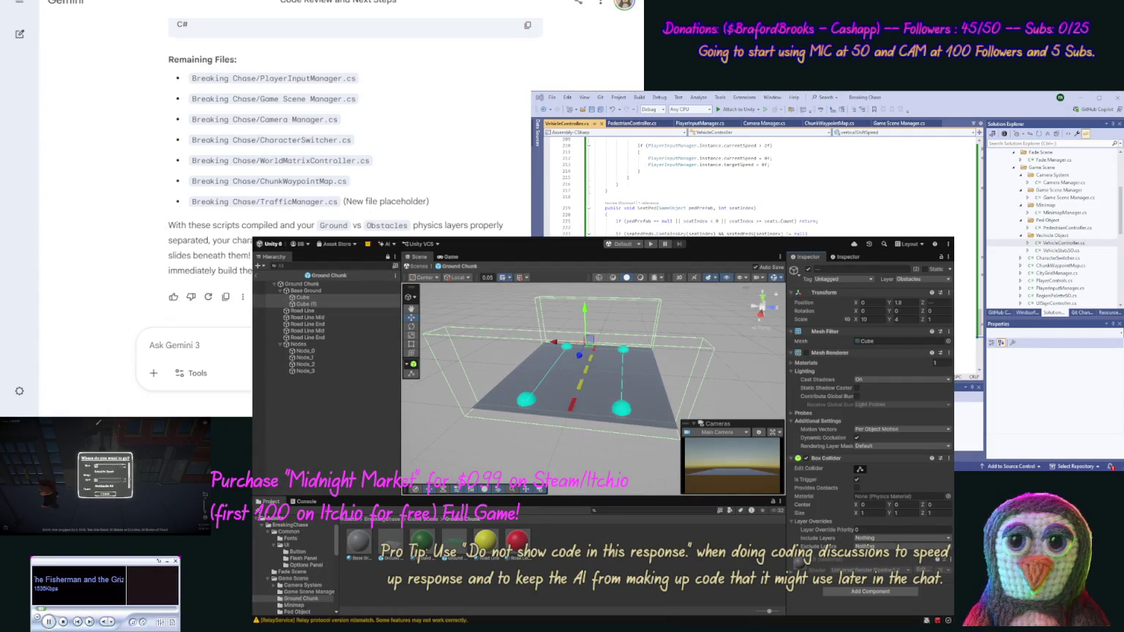
Enter Play mode to test the pedestrian walking along the generated road
{"action": "left_click", "coordinate": [649, 245]}
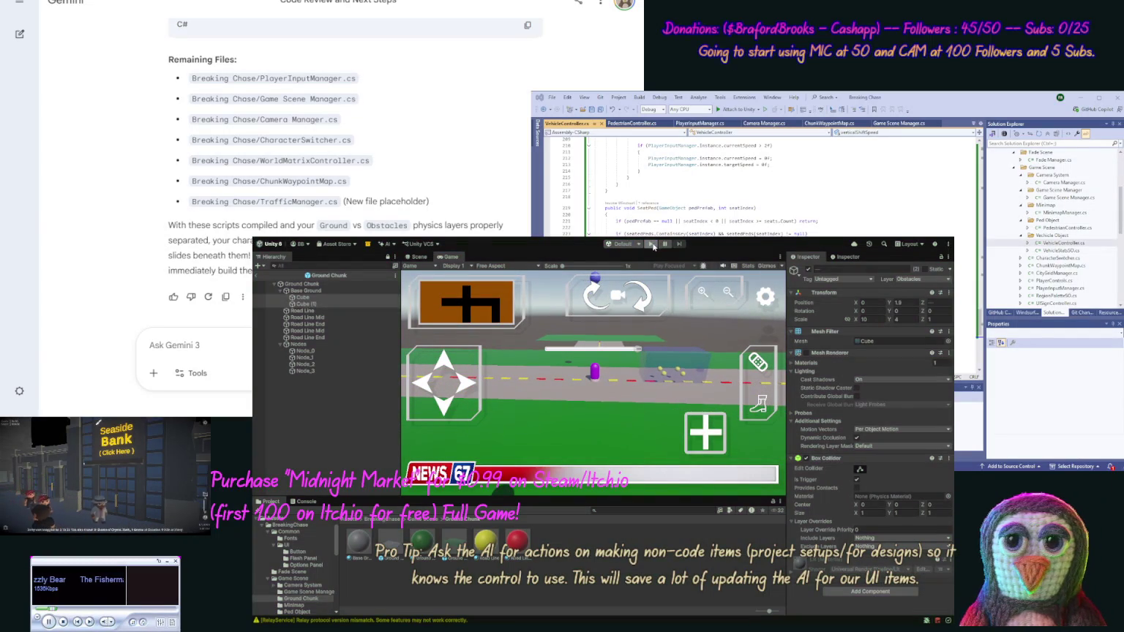
Leave Play mode and set Cube (1) to Position X 5 and Scale X 1
{"action": "left_click", "coordinate": [651, 245]}
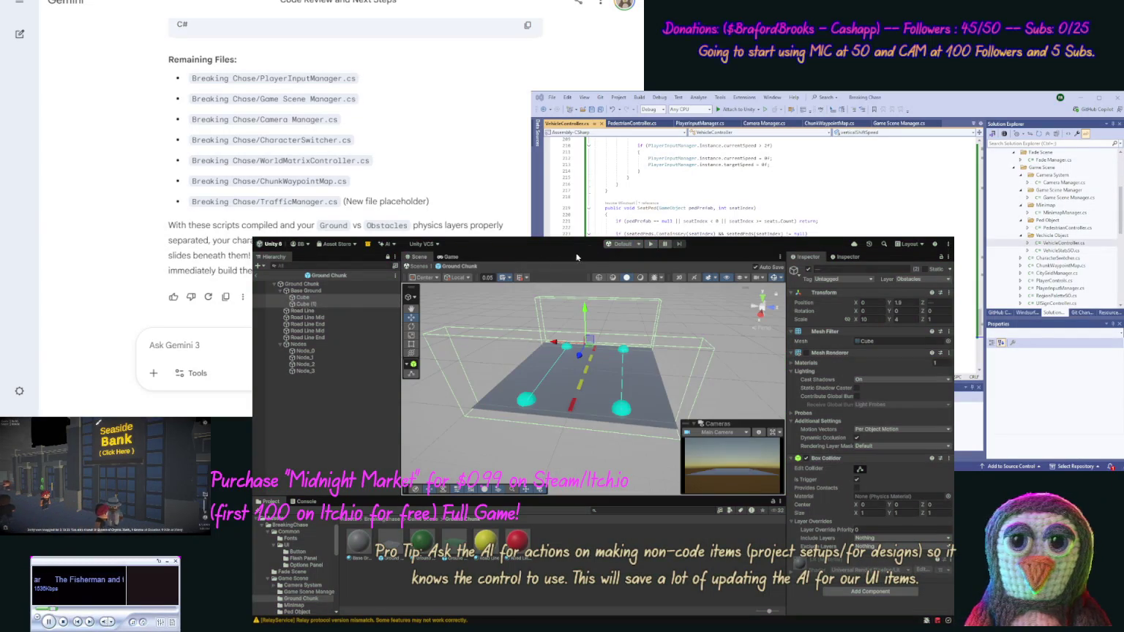
{"action": "left_click", "coordinate": [341, 302]}
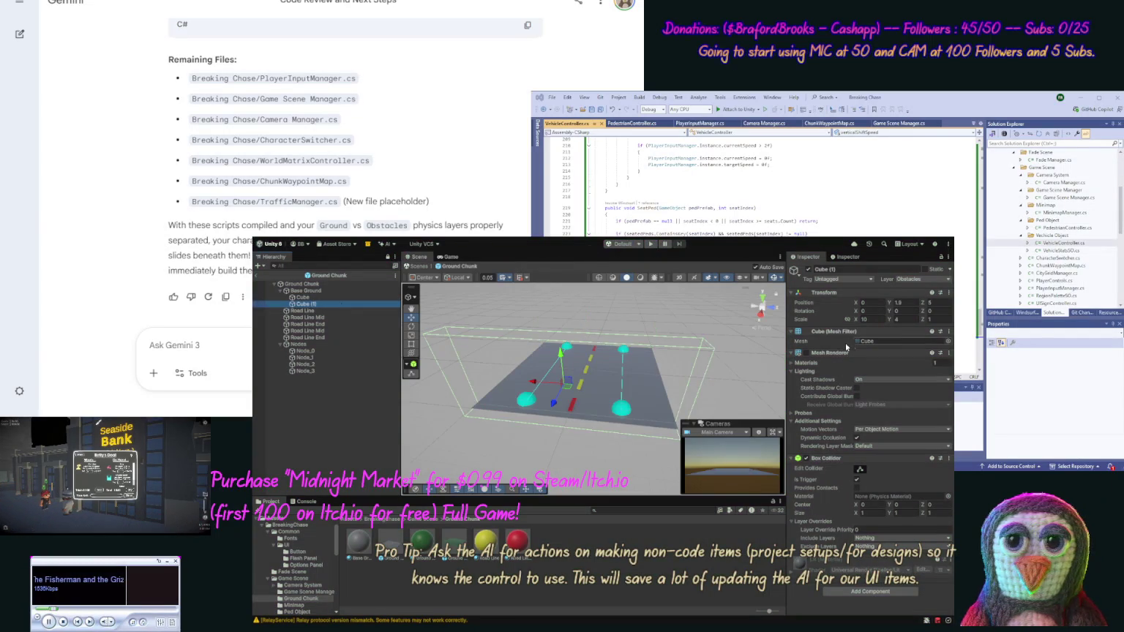
{"action": "left_click", "coordinate": [934, 305]}
{"action": "key", "text": "Return"}
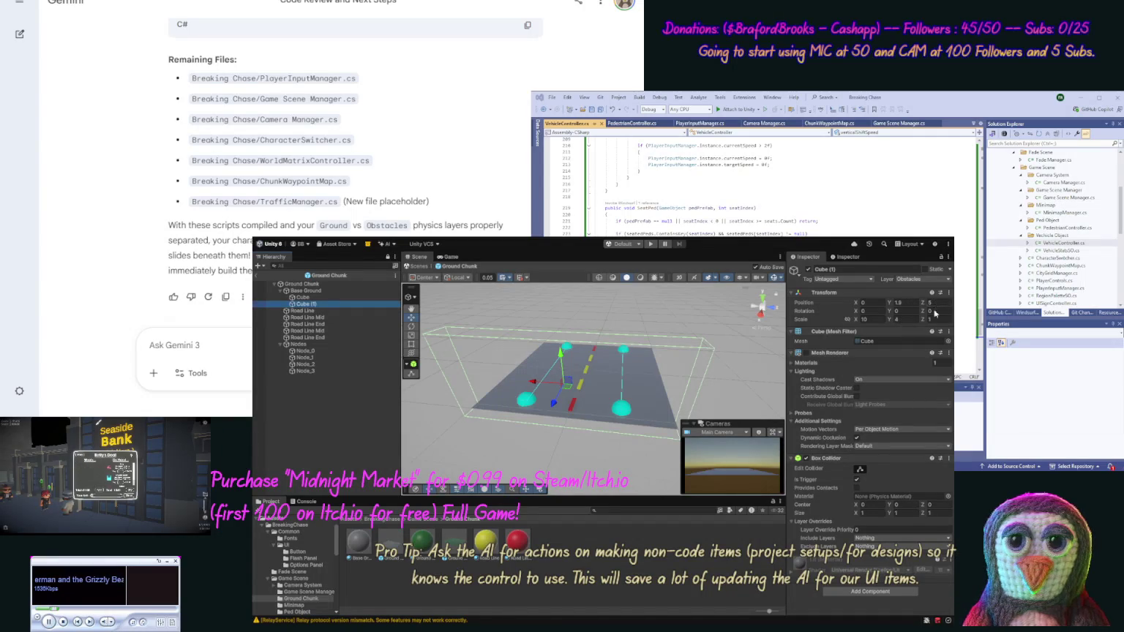
{"action": "type", "text": "0"}
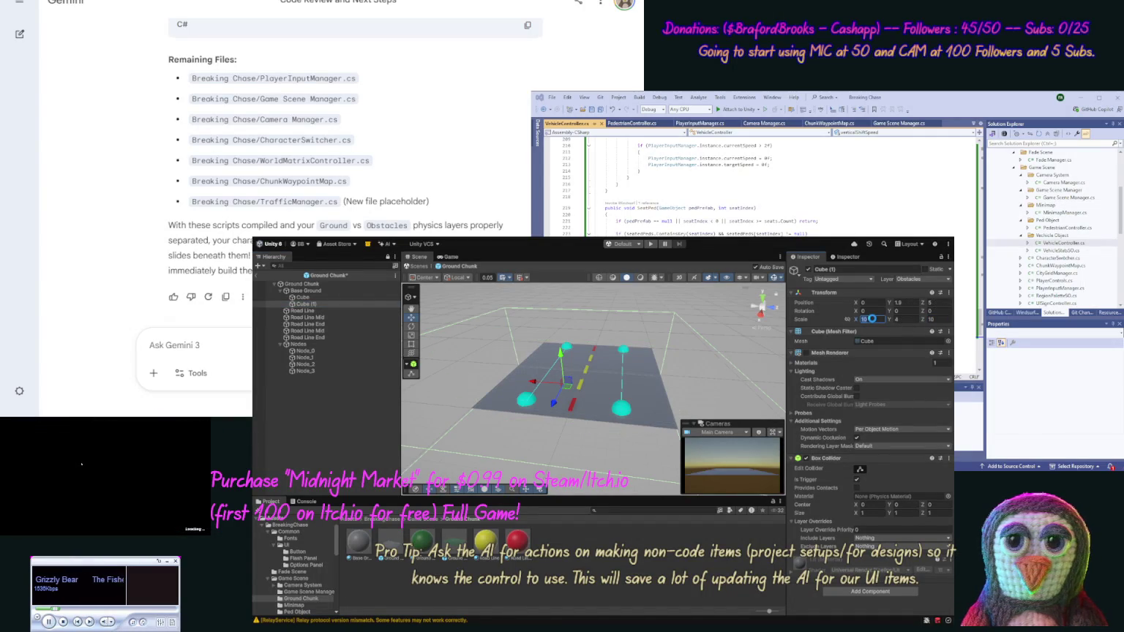
{"action": "key", "text": "BackSpace"}
{"action": "left_click", "coordinate": [874, 304]}
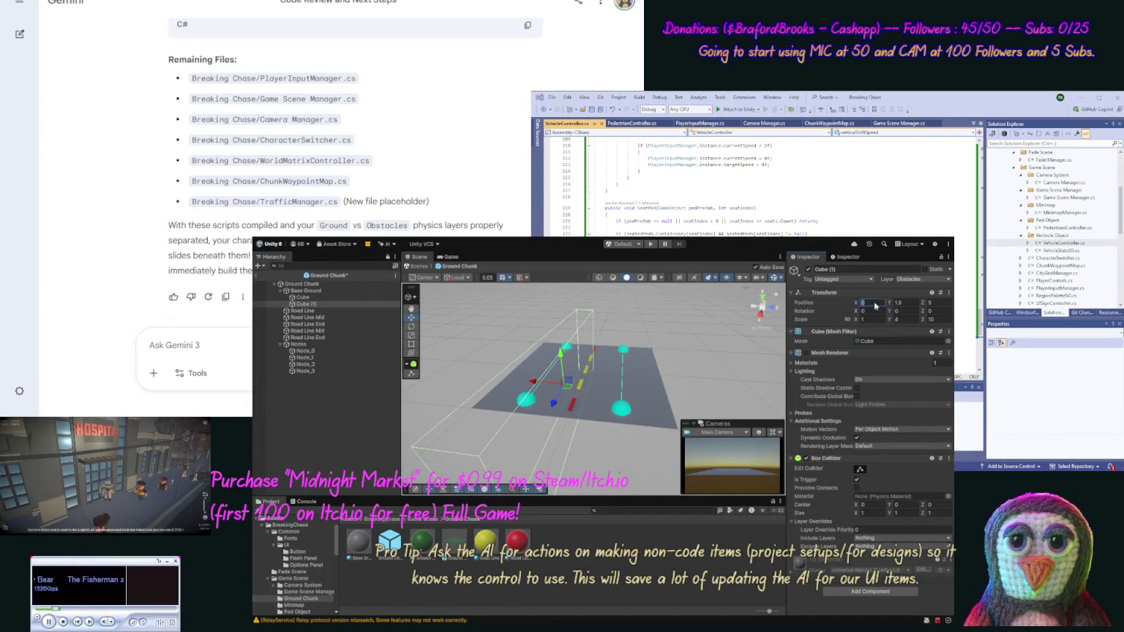
{"action": "type", "text": "5"}
{"action": "type", "text": "0"}
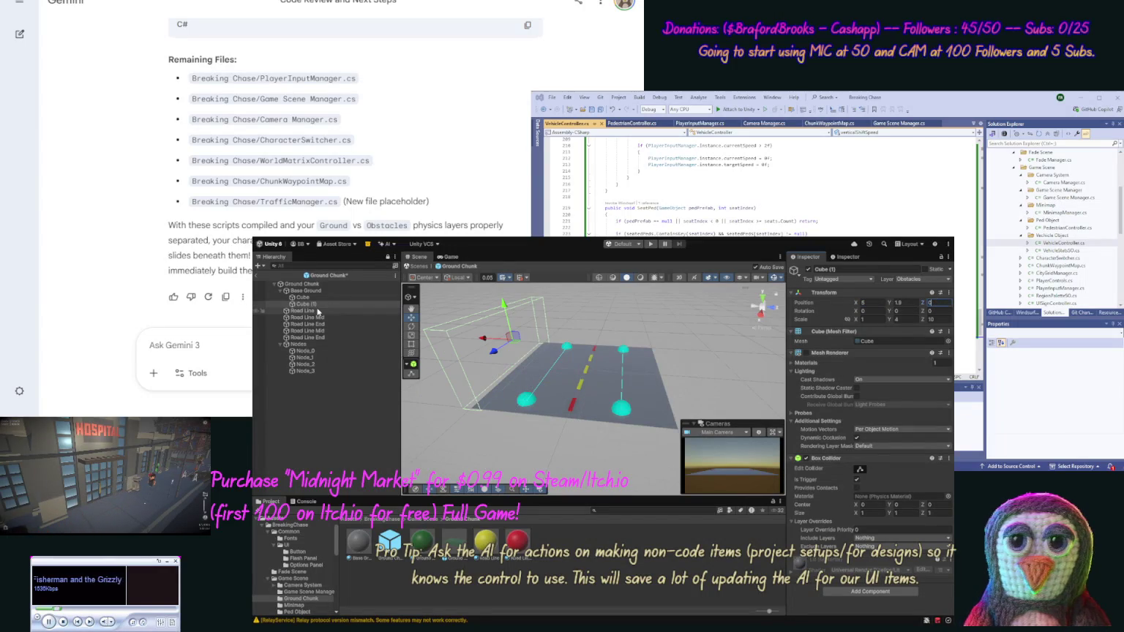
Set the other Cube to Position X -5 and Scale X 1, save the Ground Chunk, and replay the Game Scene
{"action": "left_click", "coordinate": [344, 297]}
{"action": "key", "text": "Return"}
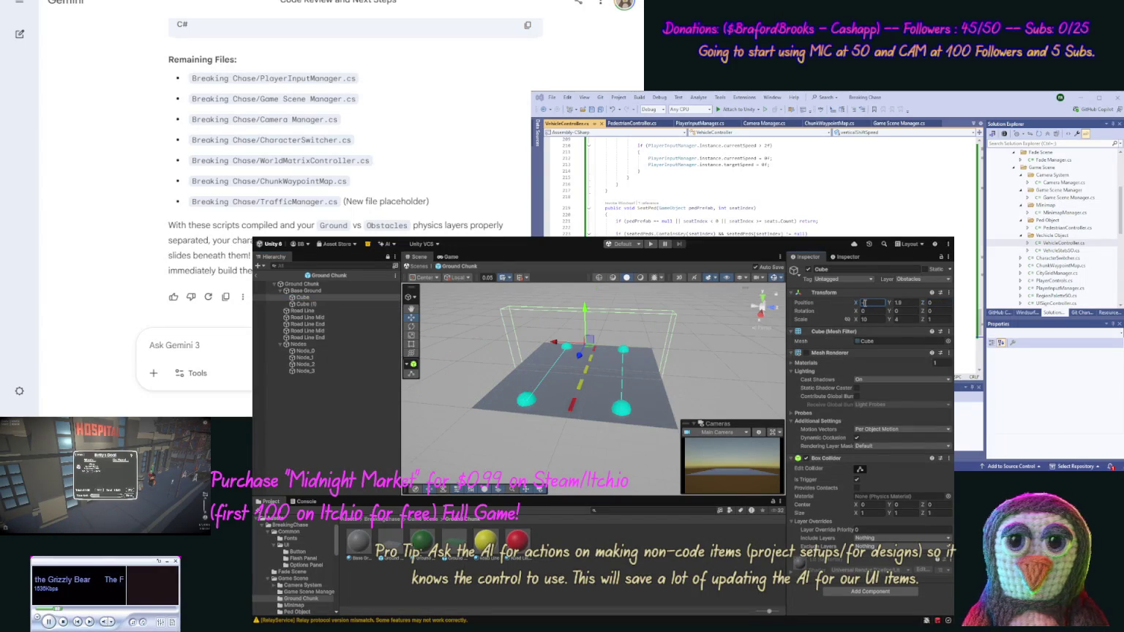
{"action": "type", "text": "5"}
{"action": "left_click", "coordinate": [873, 321]}
{"action": "type", "text": "10"}
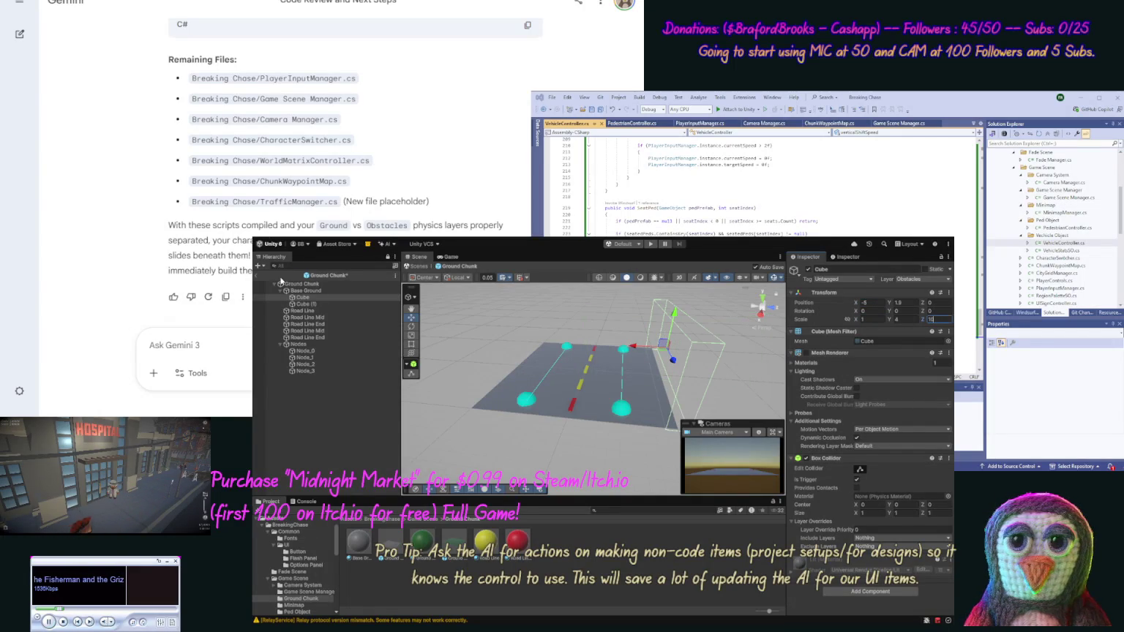
{"action": "key", "text": "ctrl+s"}
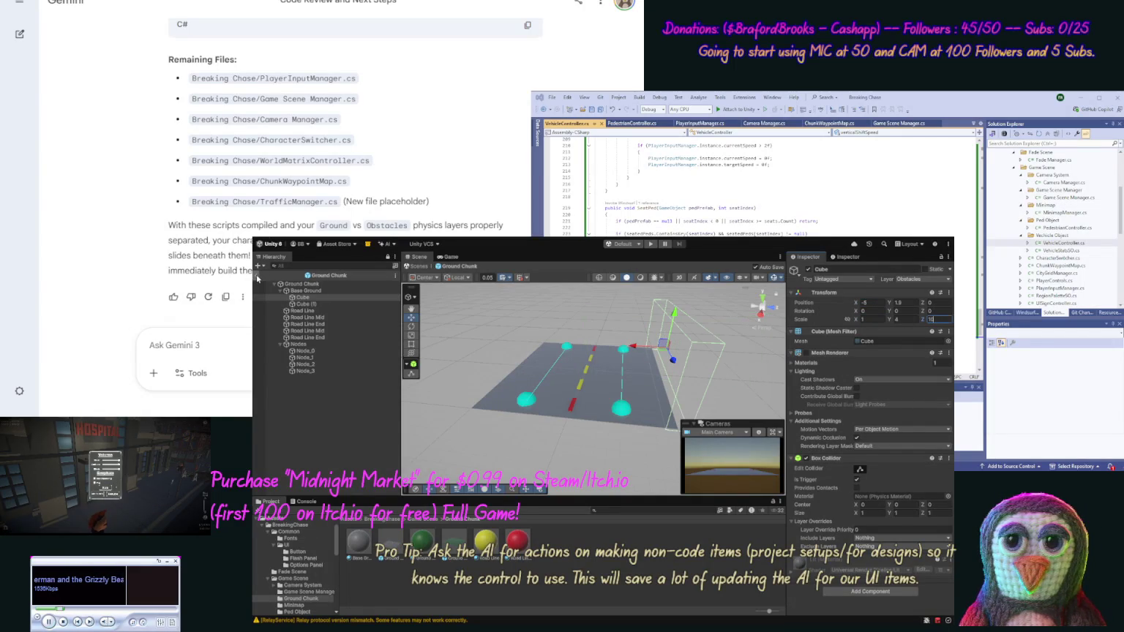
{"action": "left_click", "coordinate": [257, 276]}
{"action": "left_click", "coordinate": [650, 244]}
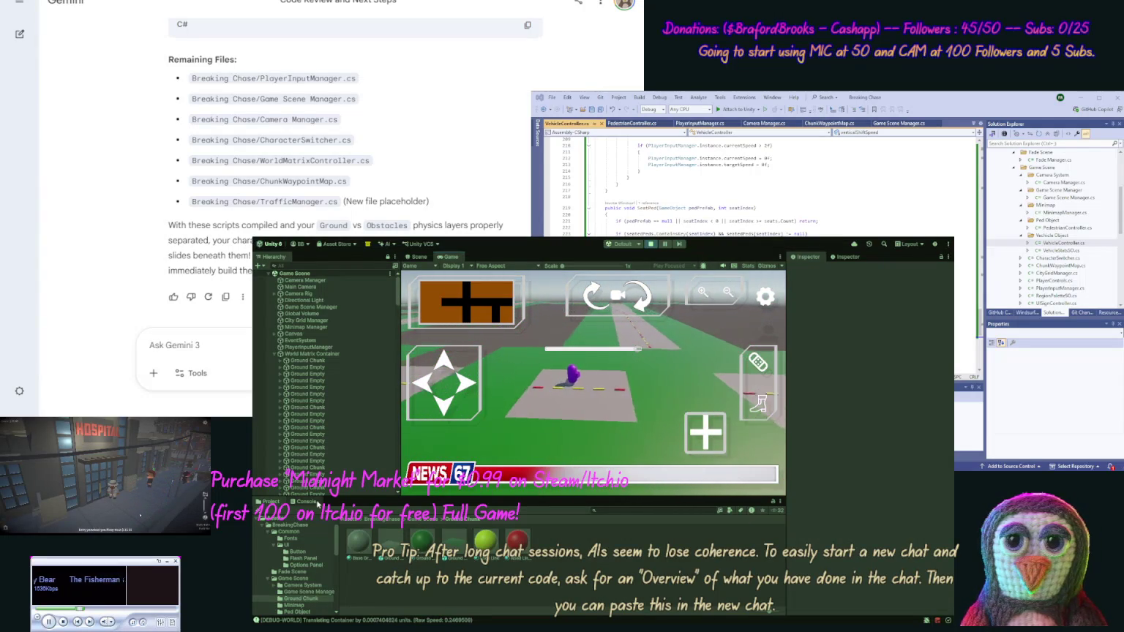
Ask Gemini to remove the debug console logs, pasting the console output into the prompt
{"action": "left_click", "coordinate": [306, 501]}
{"action": "type", "text": "Ok remo"}
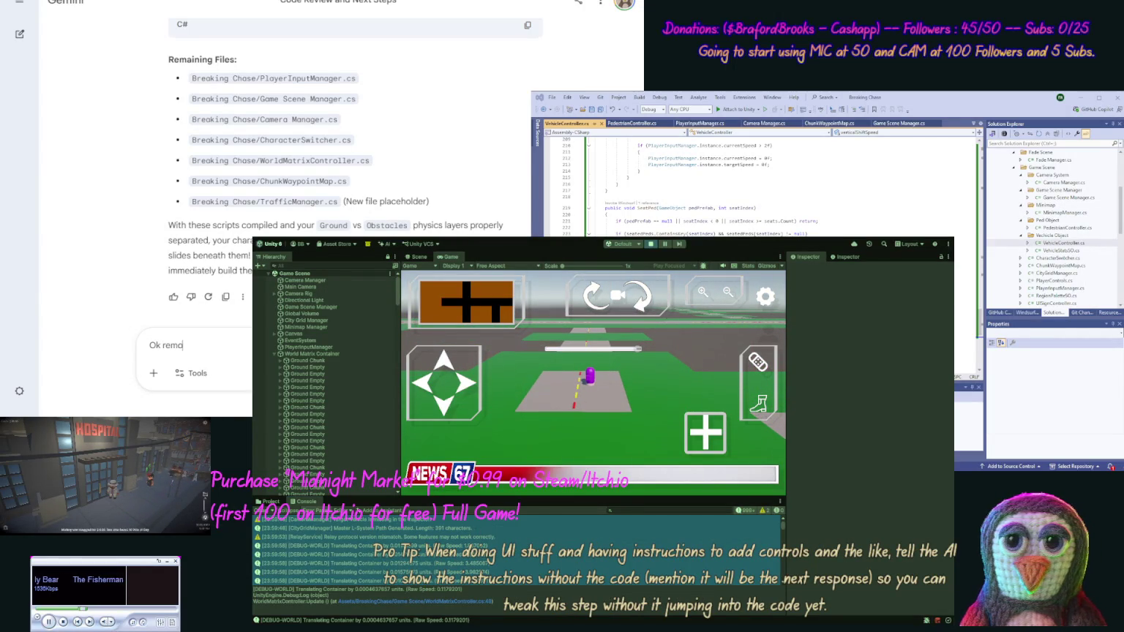
{"action": "type", "text": "ve these debug "}
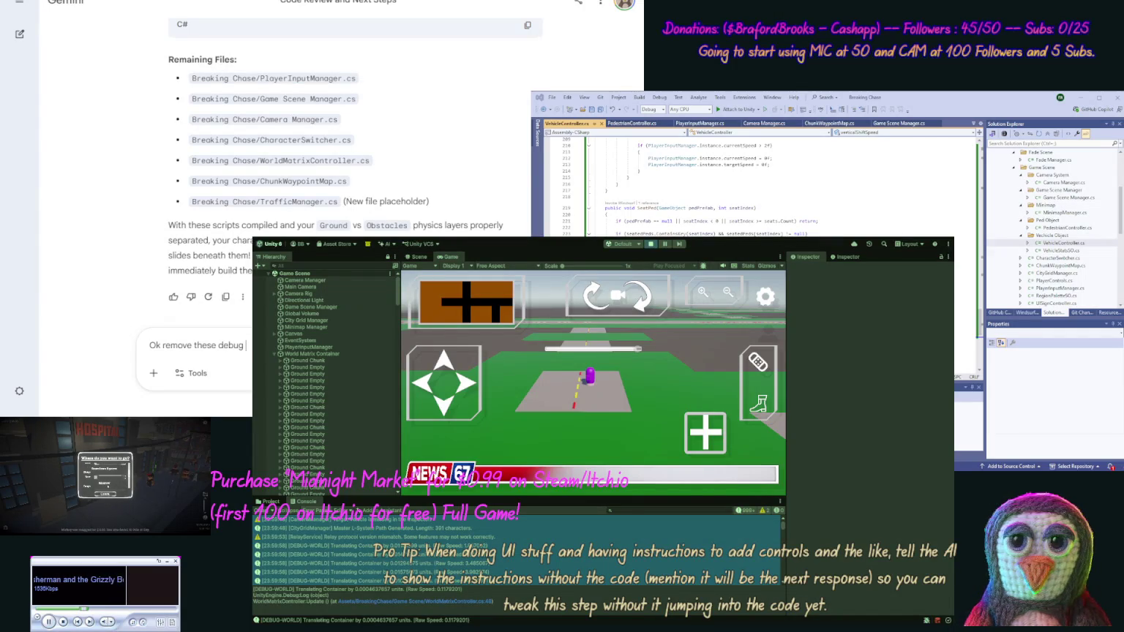
{"action": "type", "text": "c"}
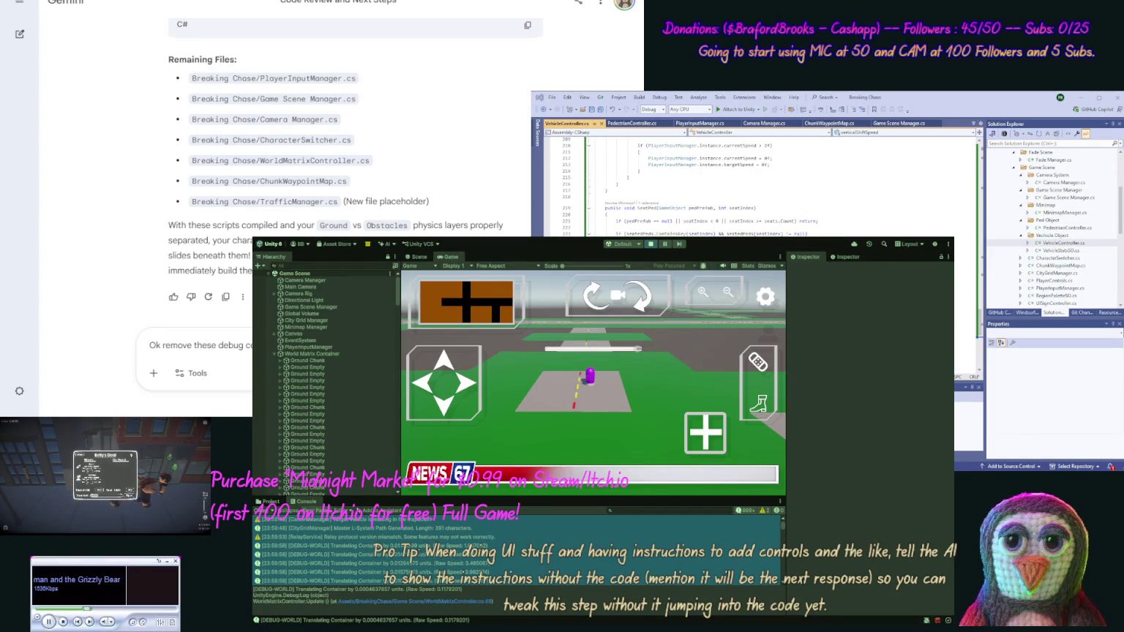
{"action": "key", "text": "ctrl+v"}
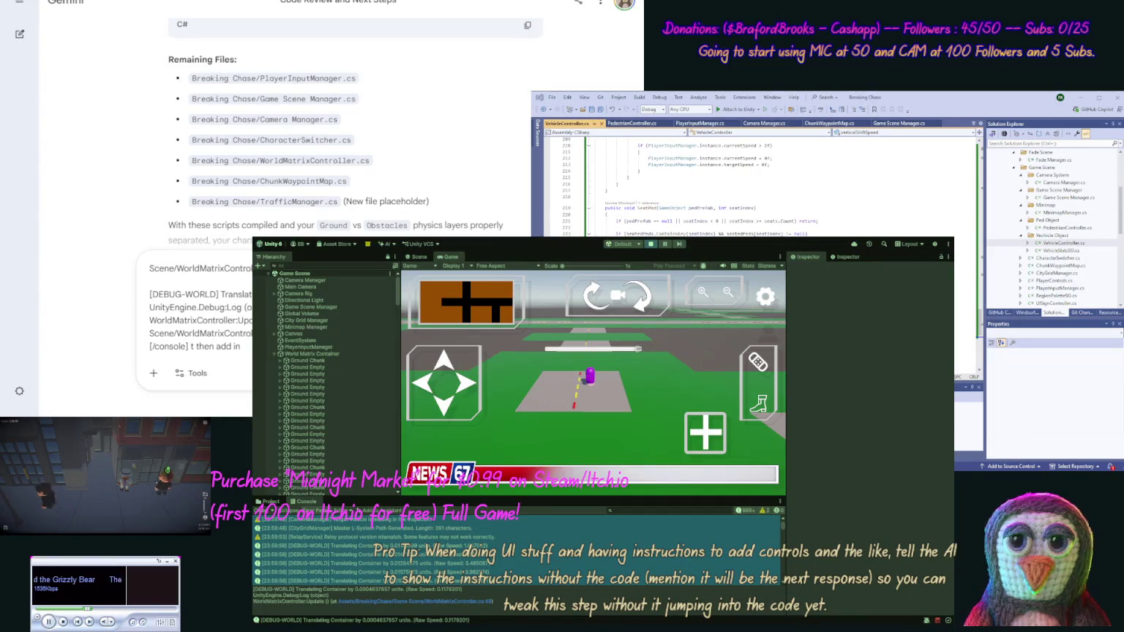
{"action": "key", "text": "BackSpace"}
{"action": "key", "text": "BackSpace"}
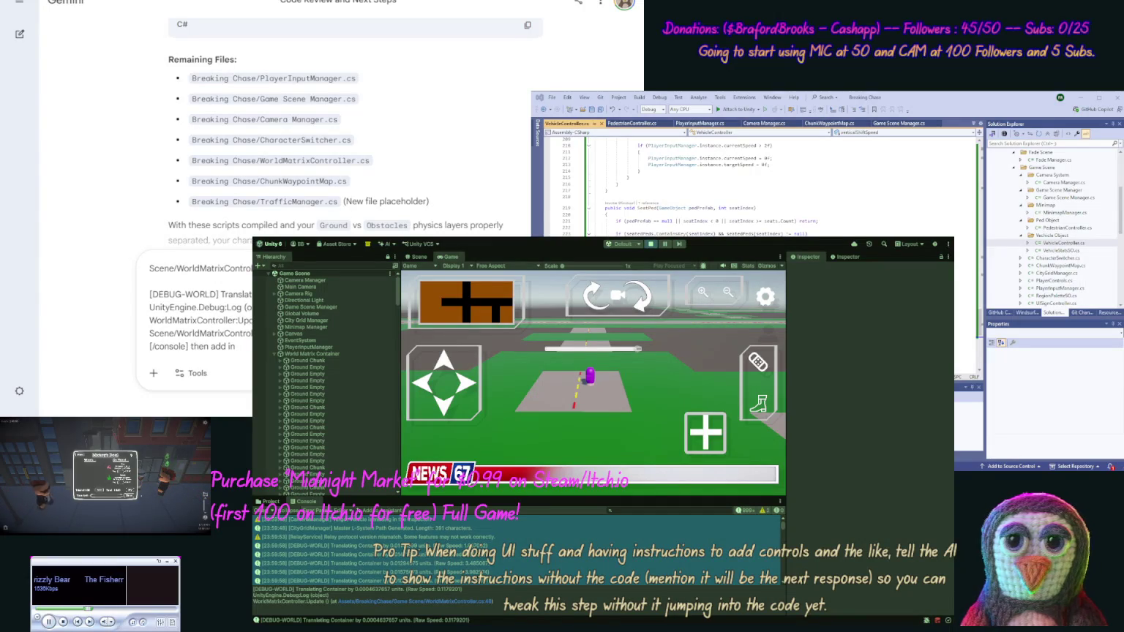
{"action": "type", "text": "cod"}
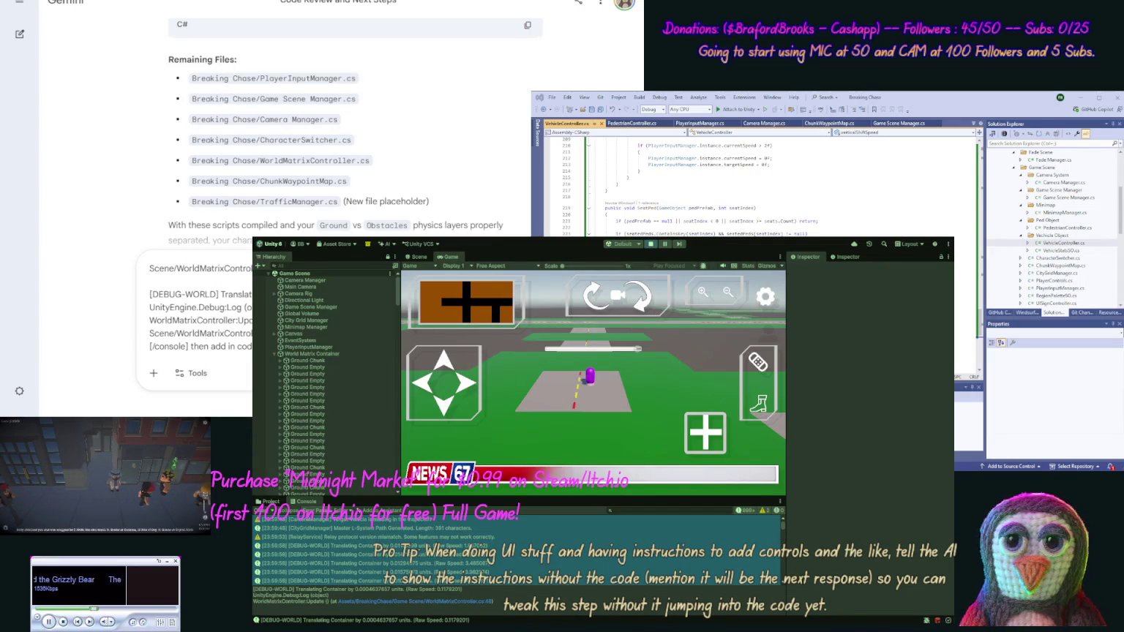
{"action": "type", "text": "falling through the ground"}
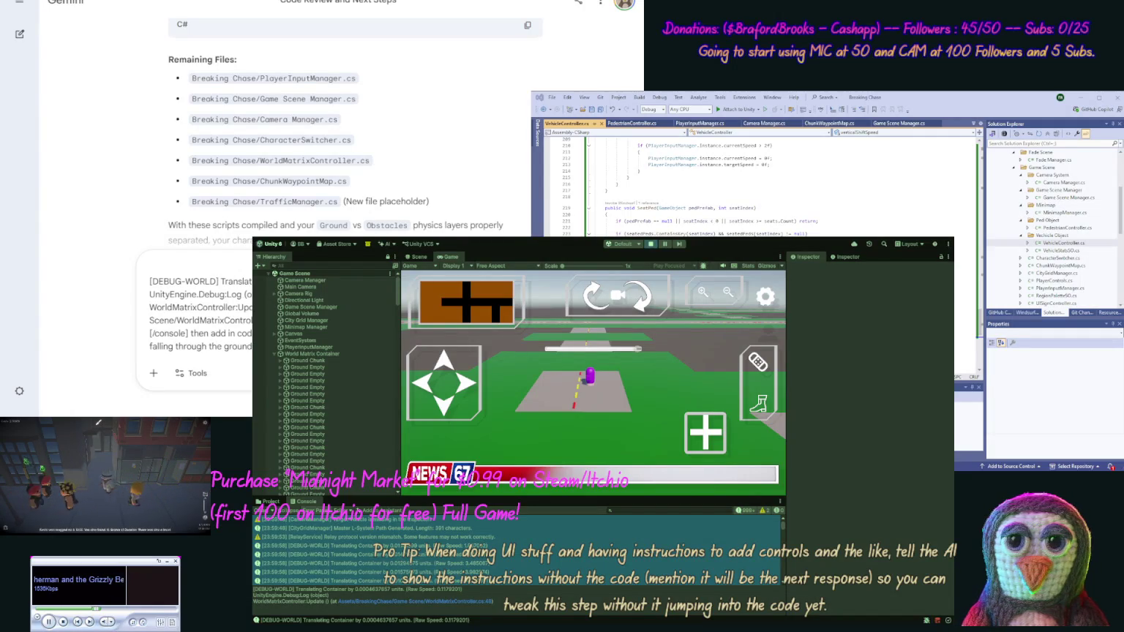
{"action": "key", "text": "Return"}
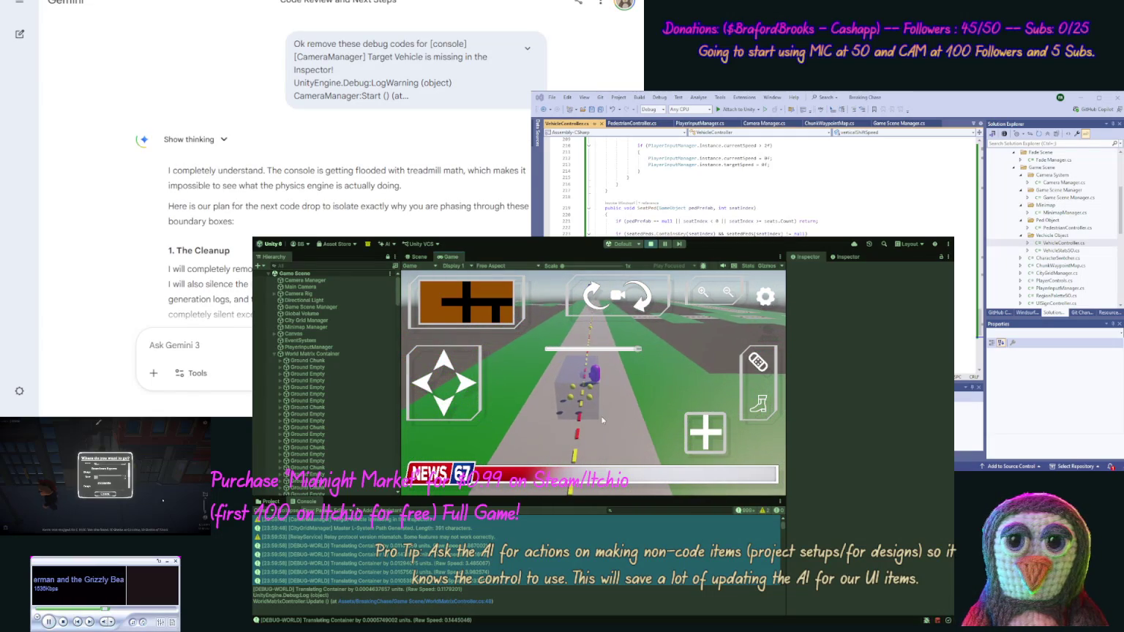
Put the character back in the vehicle, drive it forward, and stop Play mode
{"action": "left_click", "coordinate": [761, 362]}
{"action": "left_click", "coordinate": [761, 362]}
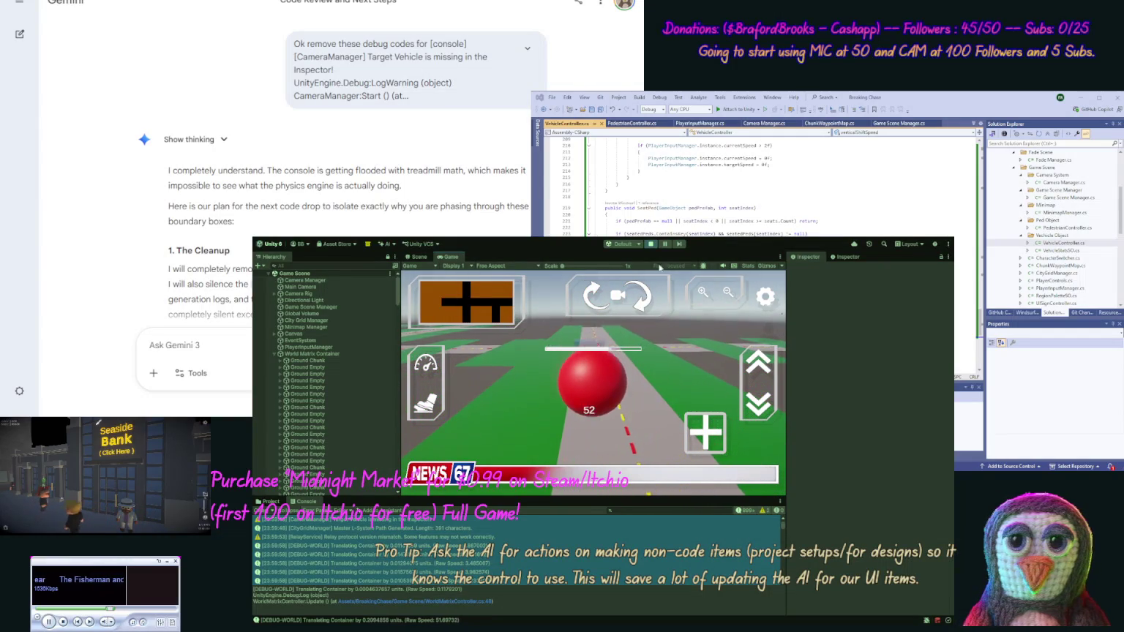
{"action": "left_click", "coordinate": [651, 245]}
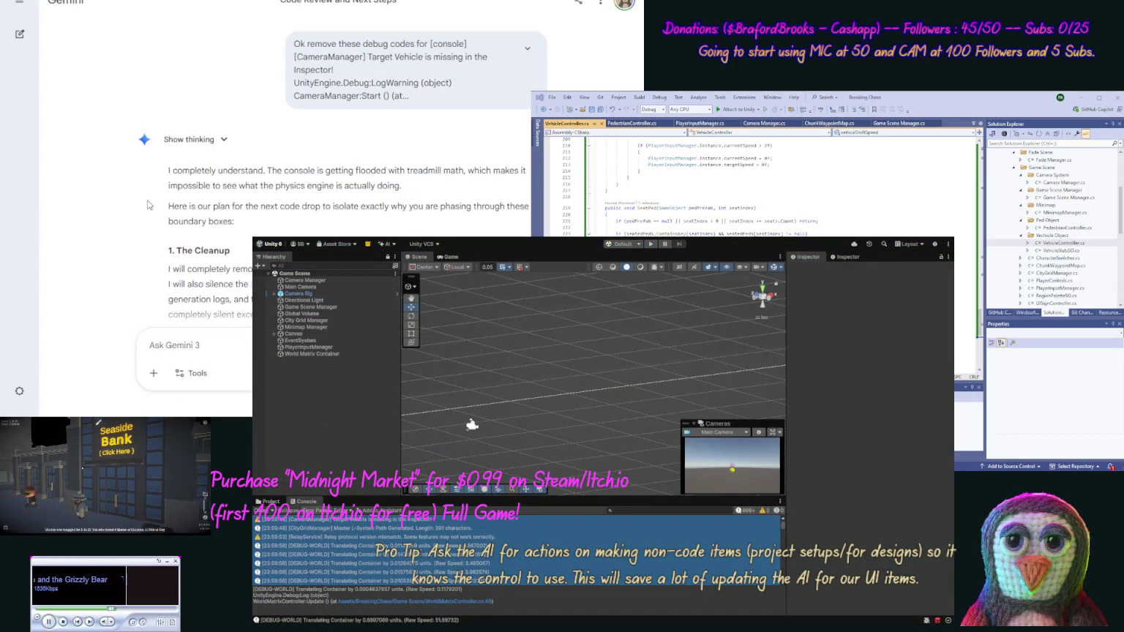
After reading Gemini's cleanup plan, send the follow-up 'ok update our code.'
{"action": "scroll", "coordinate": [149, 206], "scroll_direction": "down", "scroll_amount": 3}
{"action": "scroll", "coordinate": [153, 235], "scroll_direction": "down", "scroll_amount": 8}
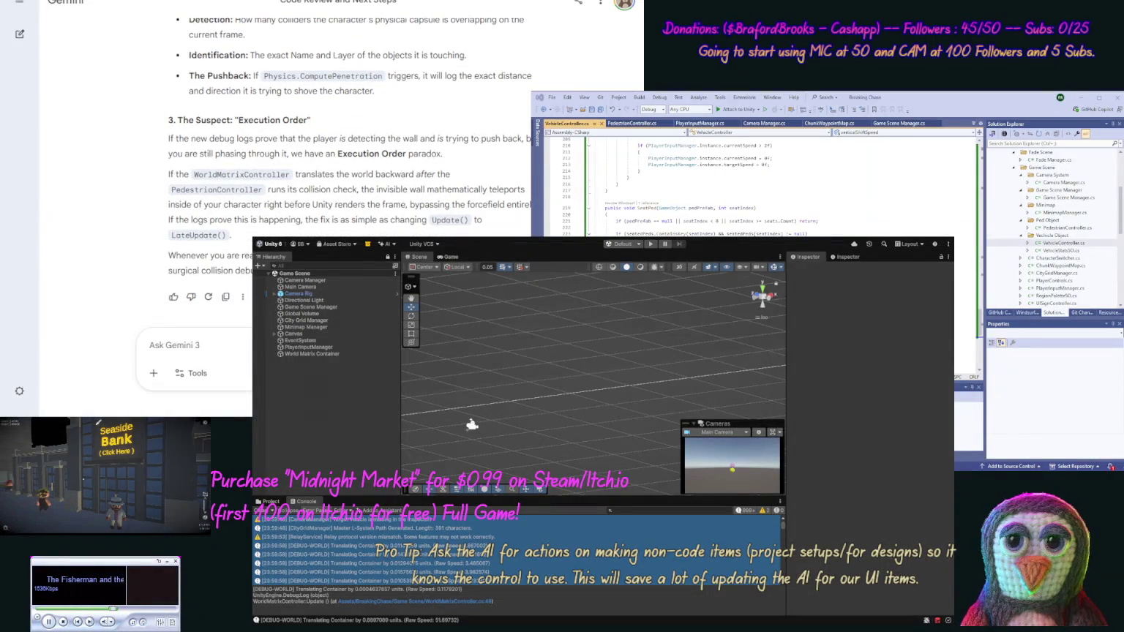
{"action": "type", "text": "okur "}
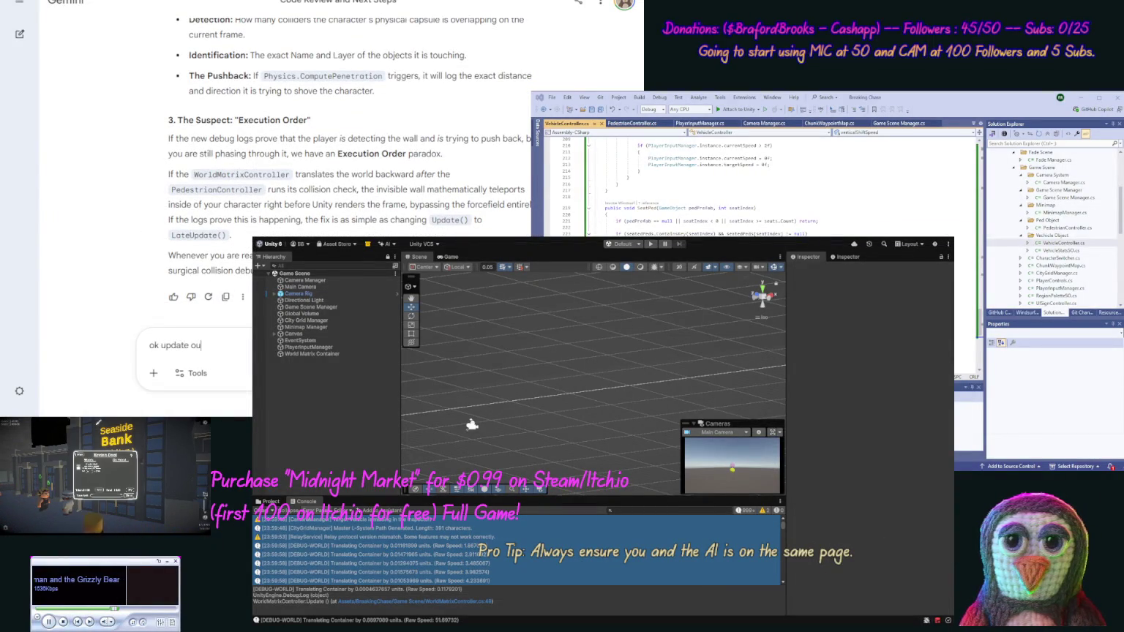
{"action": "type", "text": "code."}
{"action": "key", "text": "Return"}
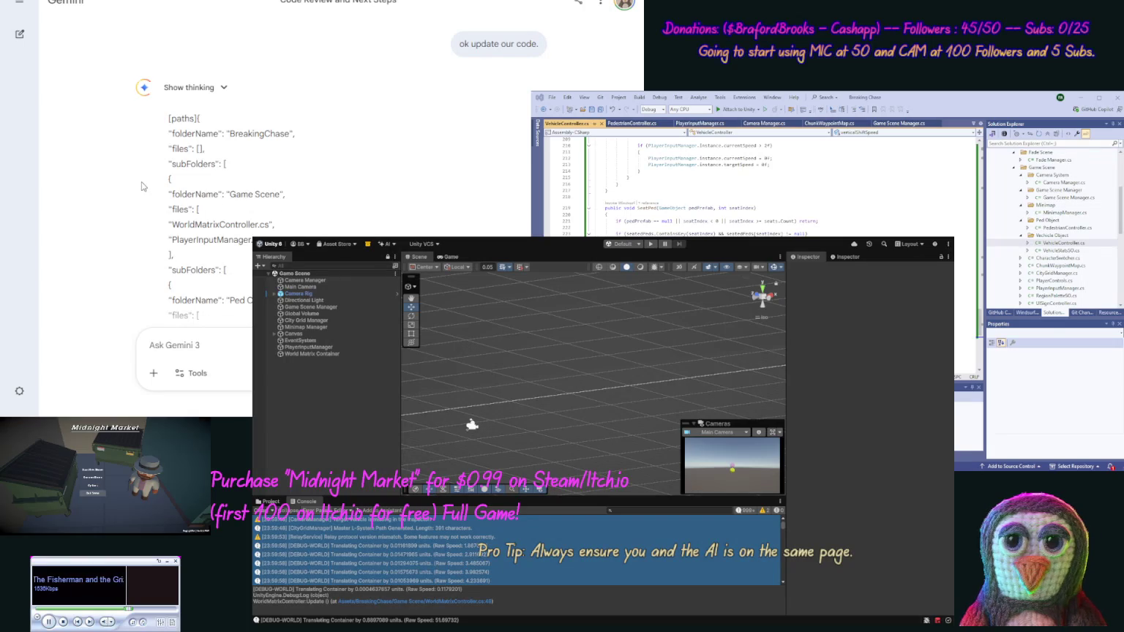
Overwrite WorldMatrixController.cs with Gemini's updated WorldMatrixController code
{"action": "scroll", "coordinate": [121, 222], "scroll_direction": "down", "scroll_amount": 5}
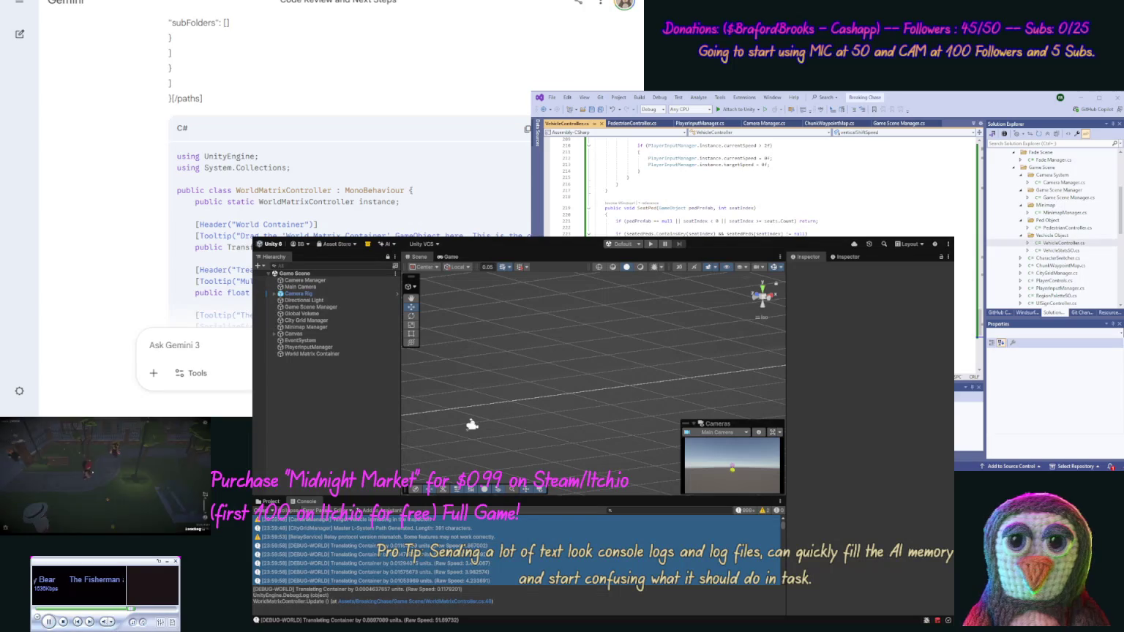
{"action": "left_click_drag", "start_coordinate": [1119, 218], "coordinate": [1119, 223]}
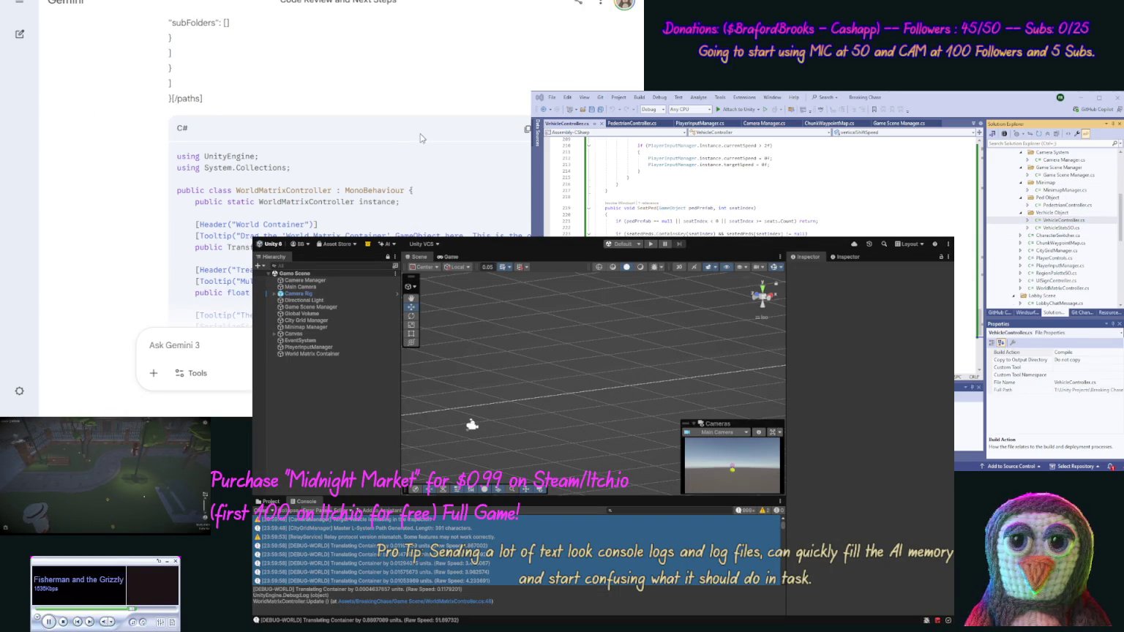
{"action": "left_click", "coordinate": [527, 129]}
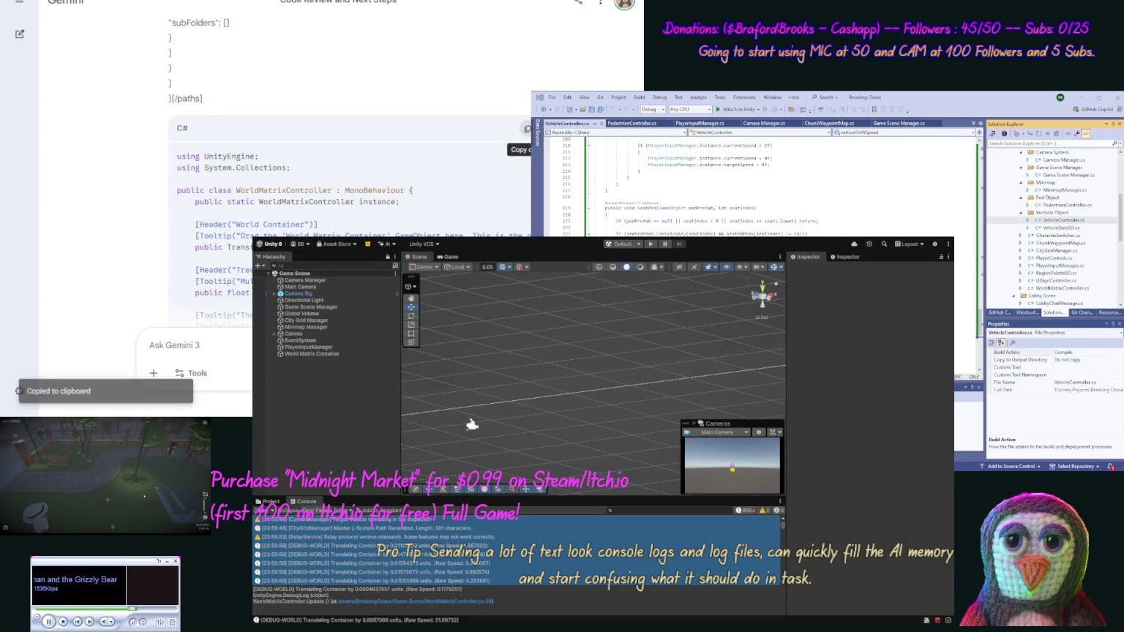
{"action": "left_click", "coordinate": [1061, 288]}
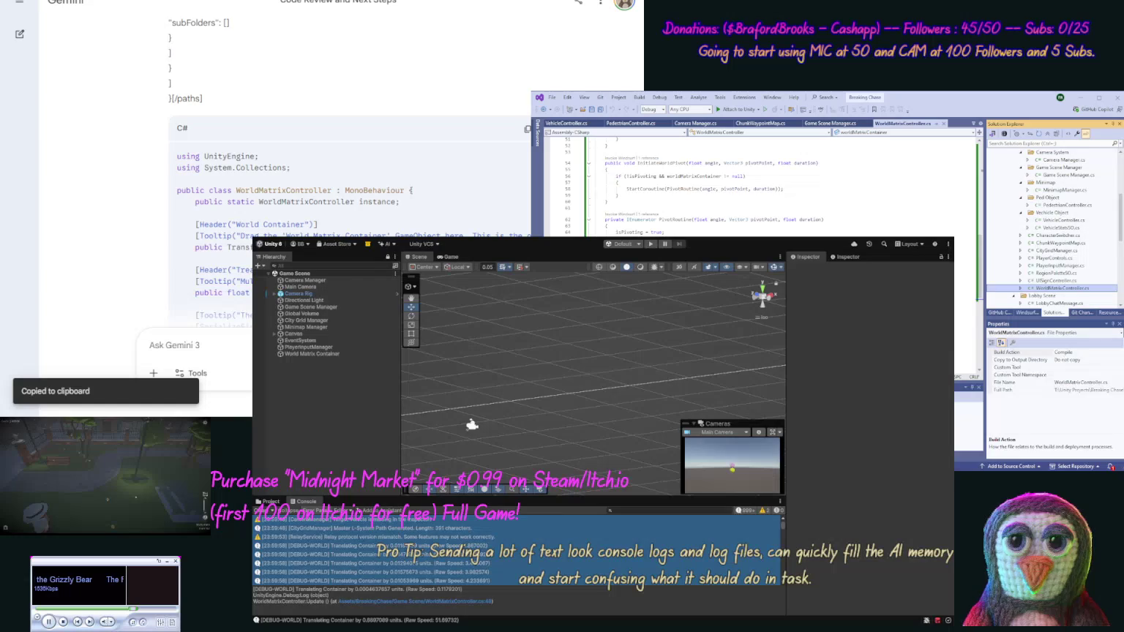
{"action": "key", "text": "ctrl+a"}
{"action": "key", "text": "ctrl+v"}
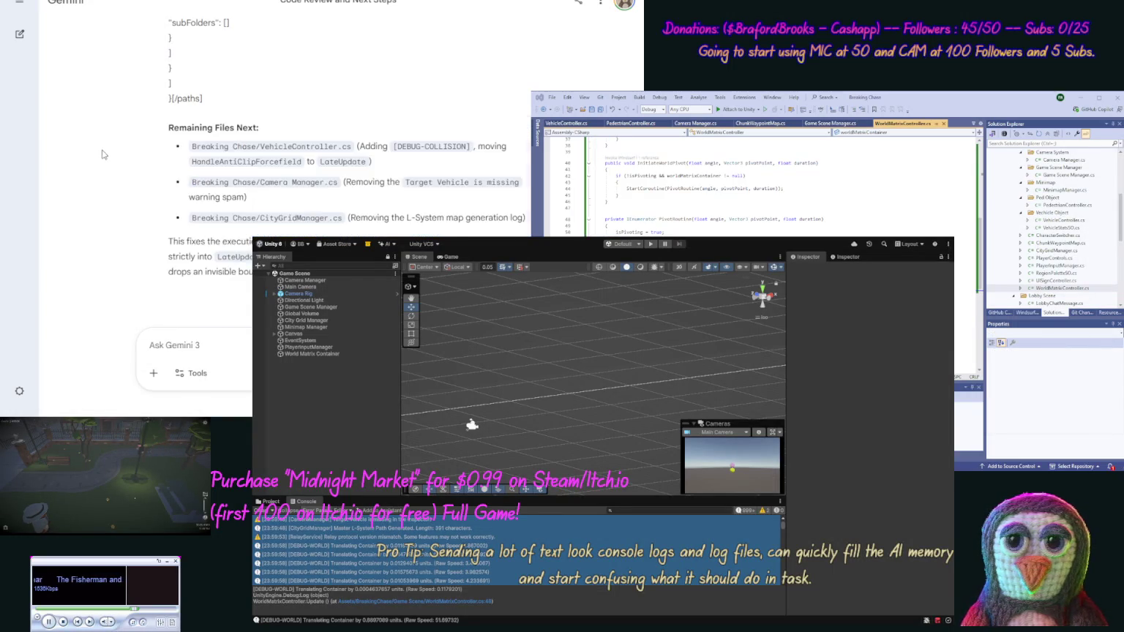
{"action": "scroll", "coordinate": [132, 198], "scroll_direction": "down", "scroll_amount": 3}
{"action": "scroll", "coordinate": [132, 198], "scroll_direction": "down", "scroll_amount": 15}
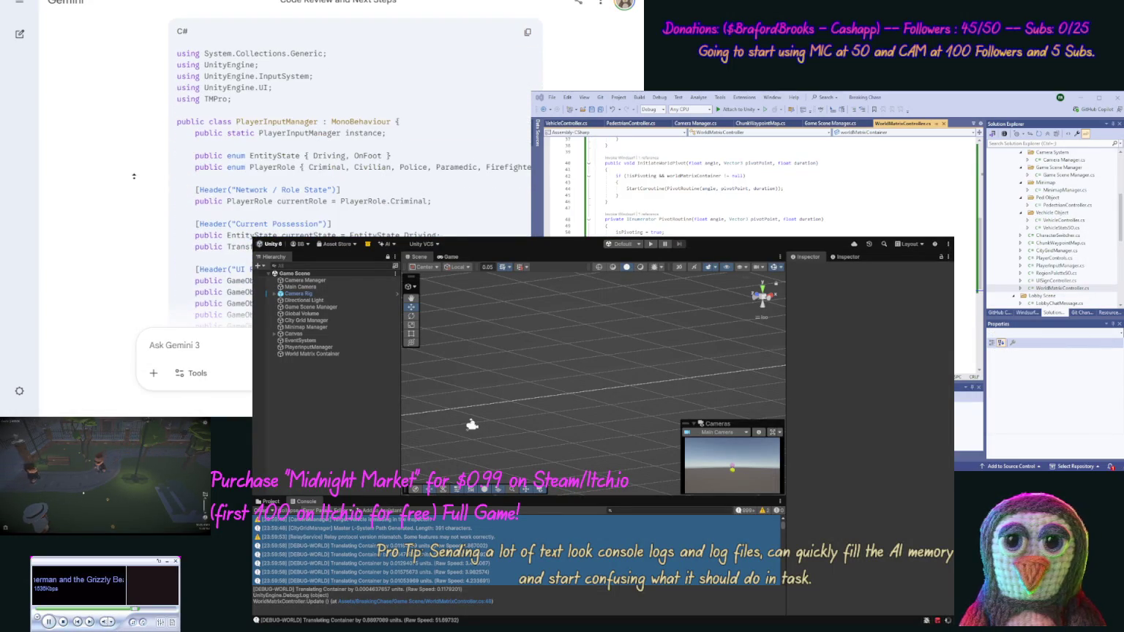
Overwrite PlayerInputManager.cs with Gemini's updated PlayerInputManager code
{"action": "scroll", "coordinate": [134, 201], "scroll_direction": "up", "scroll_amount": 1}
{"action": "left_click", "coordinate": [527, 58]}
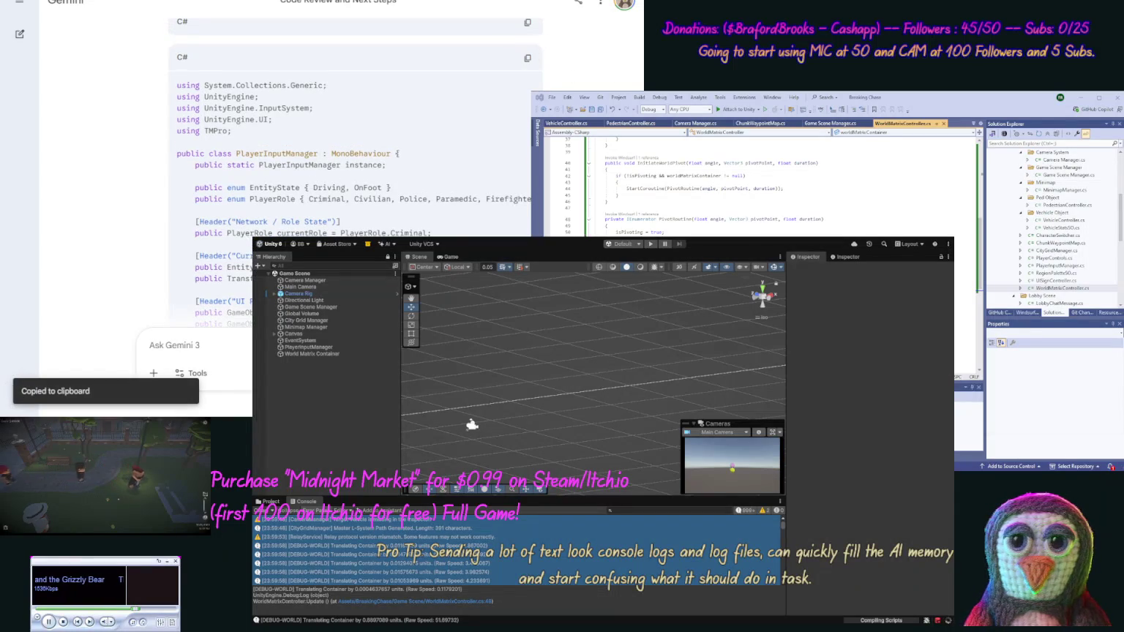
{"action": "double_click", "coordinate": [999, 265]}
{"action": "key", "text": "ctrl+a"}
{"action": "key", "text": "ctrl+v"}
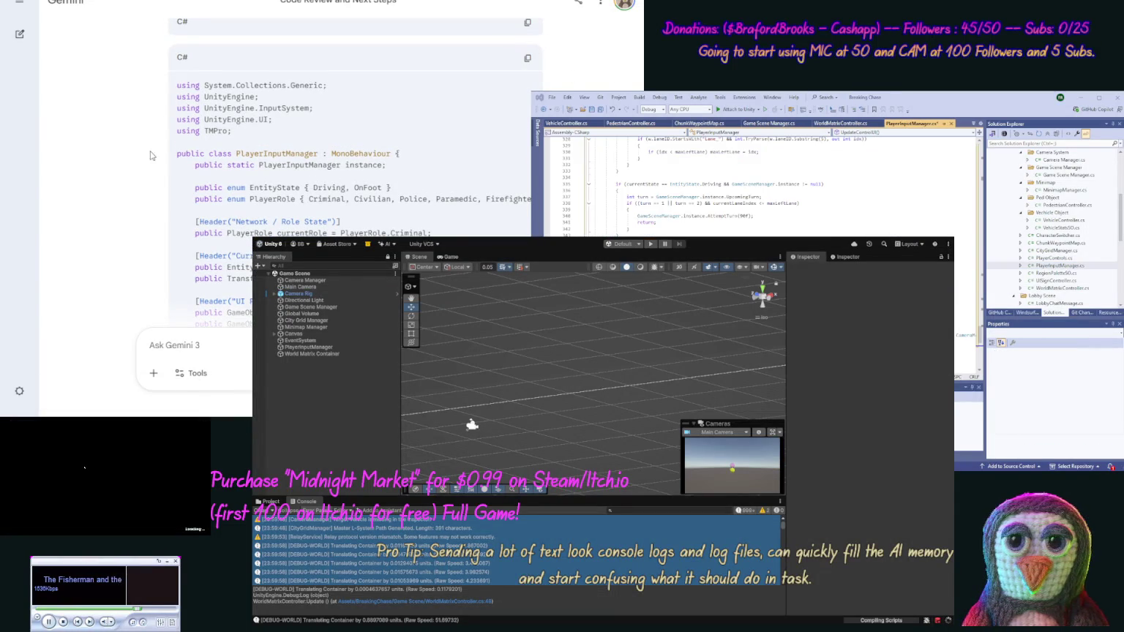
Review the new turn logic and copy Gemini's updated PedestrianController code
{"action": "scroll", "coordinate": [140, 139], "scroll_direction": "down", "scroll_amount": 10}
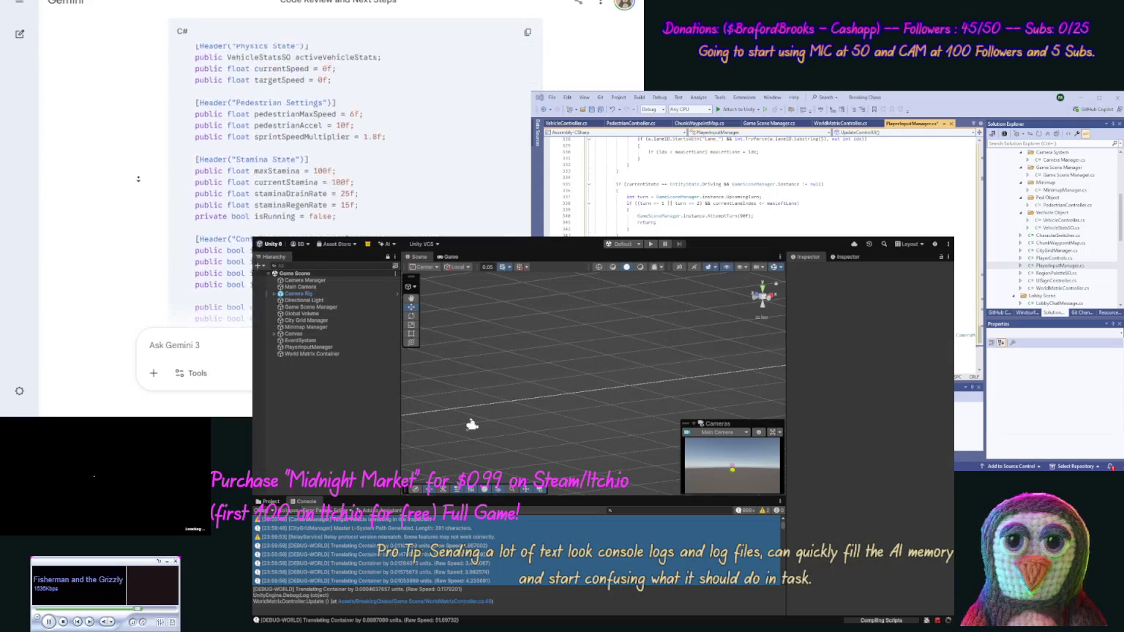
{"action": "scroll", "coordinate": [138, 179], "scroll_direction": "down", "scroll_amount": 10}
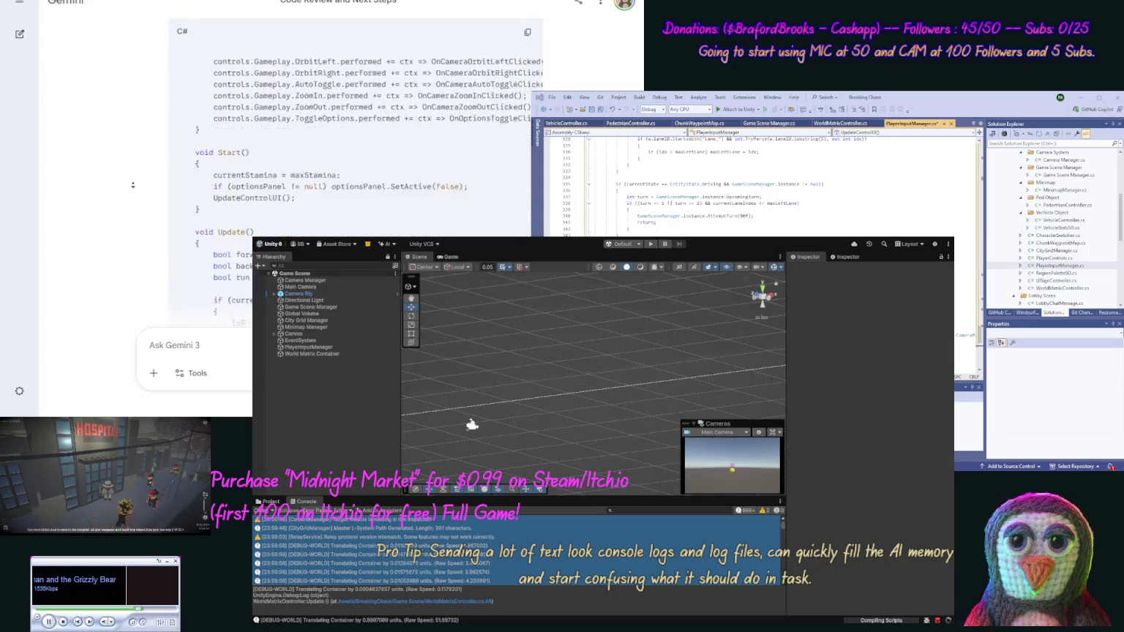
{"action": "scroll", "coordinate": [132, 185], "scroll_direction": "down", "scroll_amount": 10}
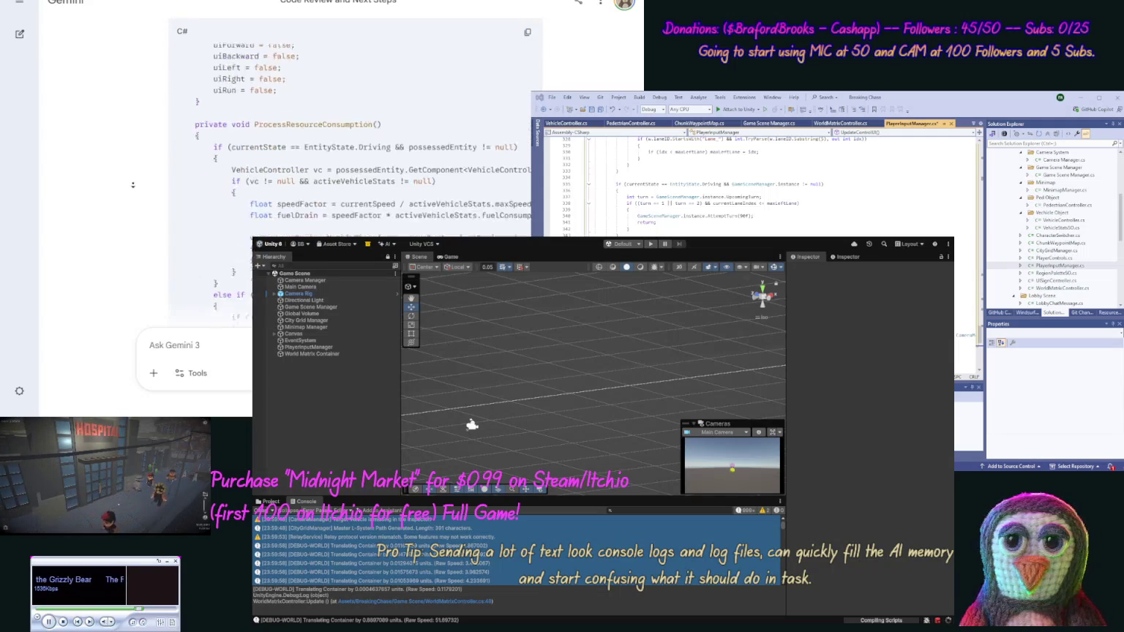
{"action": "scroll", "coordinate": [133, 185], "scroll_direction": "down", "scroll_amount": 10}
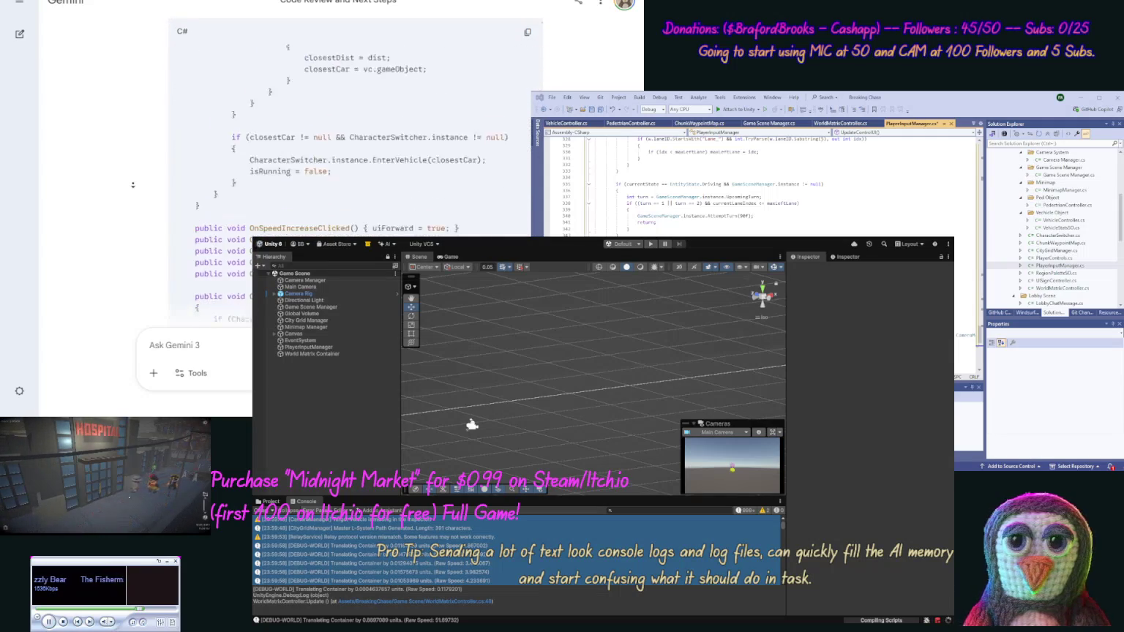
{"action": "scroll", "coordinate": [132, 185], "scroll_direction": "down", "scroll_amount": 10}
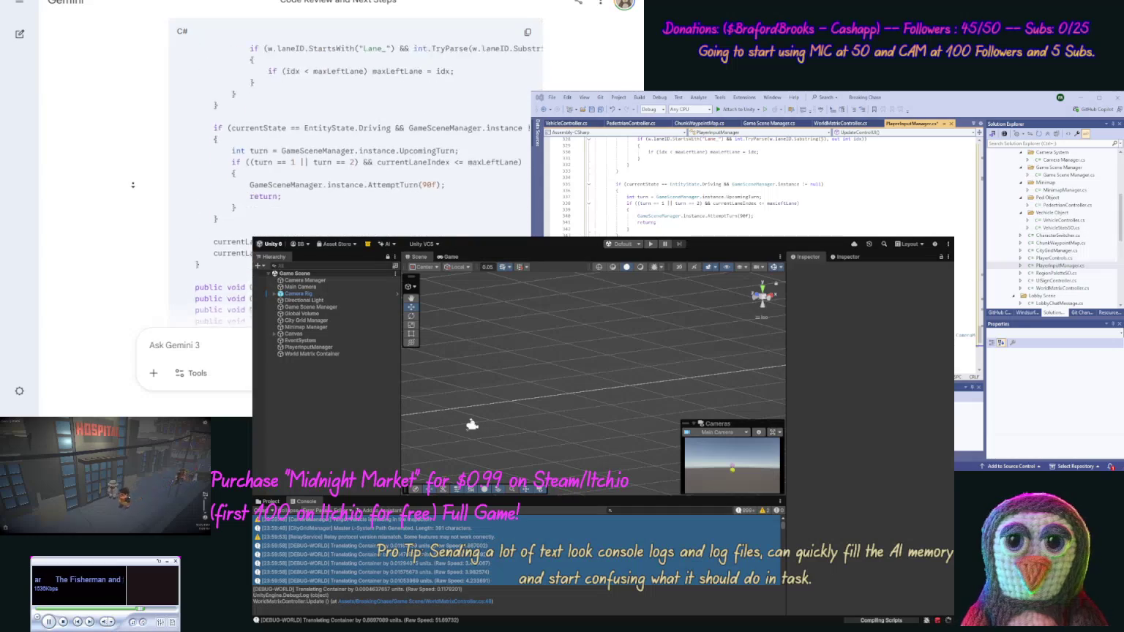
{"action": "scroll", "coordinate": [133, 185], "scroll_direction": "down", "scroll_amount": 3}
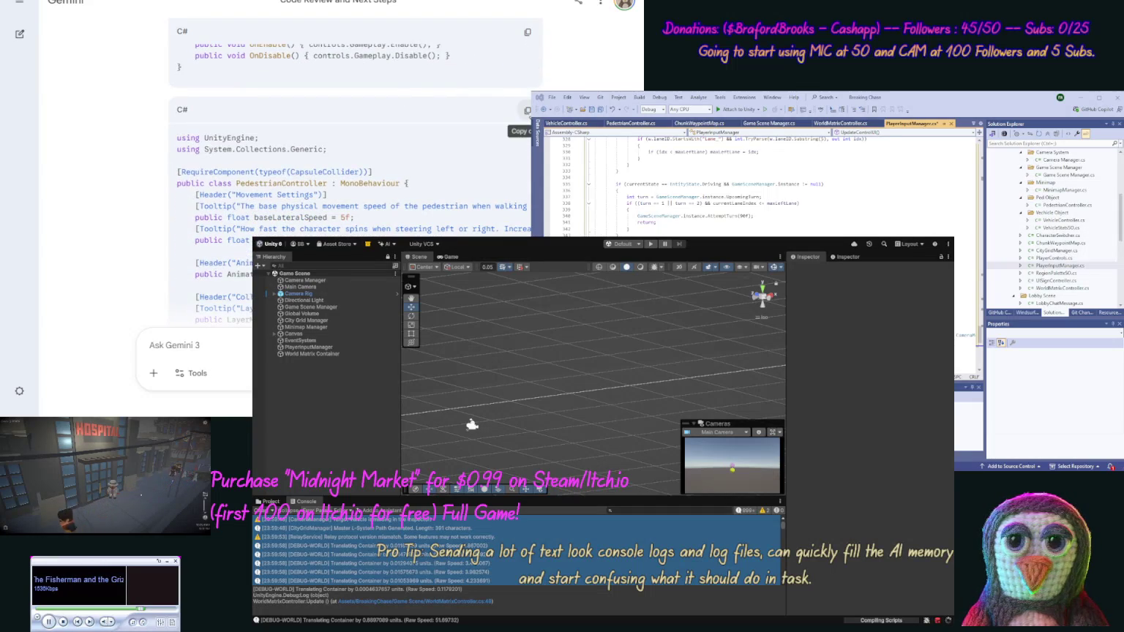
{"action": "left_click", "coordinate": [526, 110]}
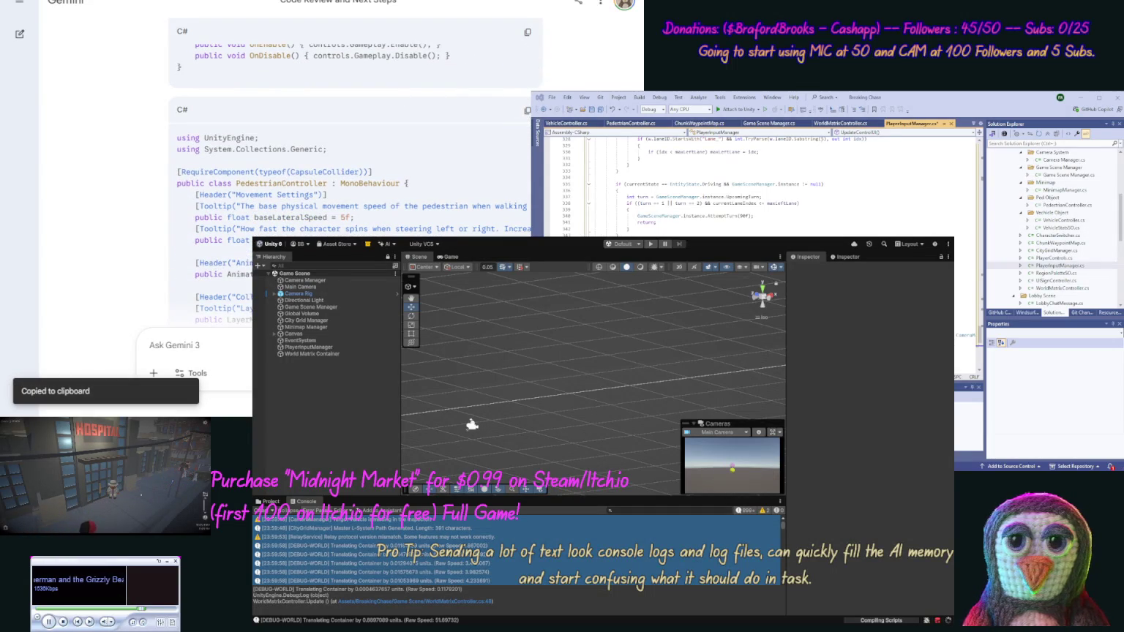
Overwrite PedestrianController.cs with the copied PedestrianController code and look through it
{"action": "left_click", "coordinate": [1062, 204]}
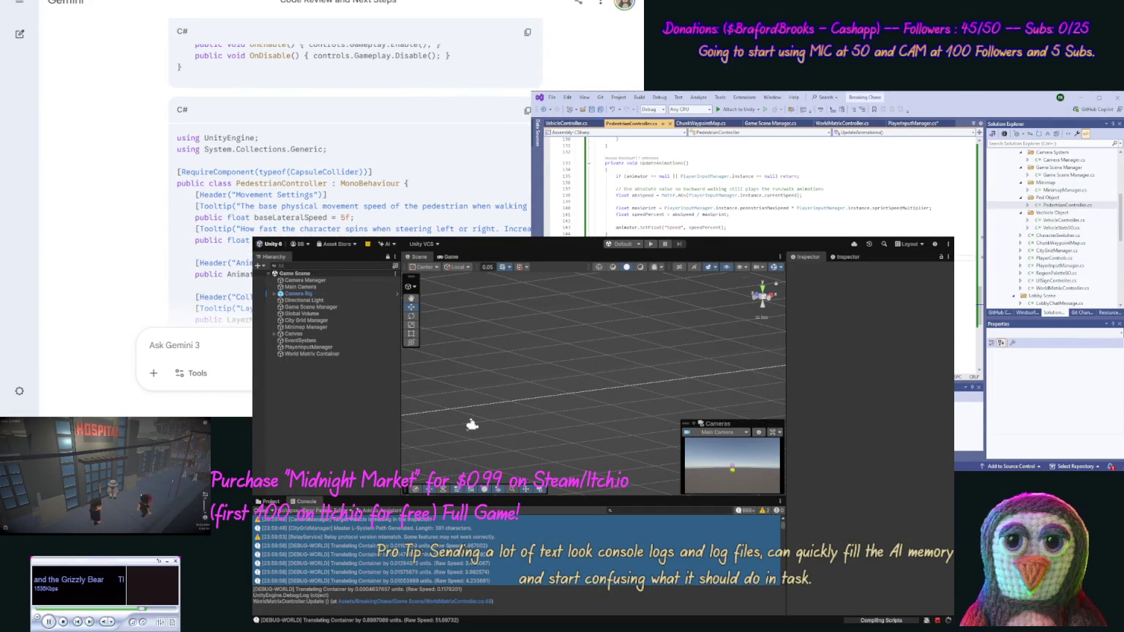
{"action": "key", "text": "ctrl+a"}
{"action": "key", "text": "ctrl+v"}
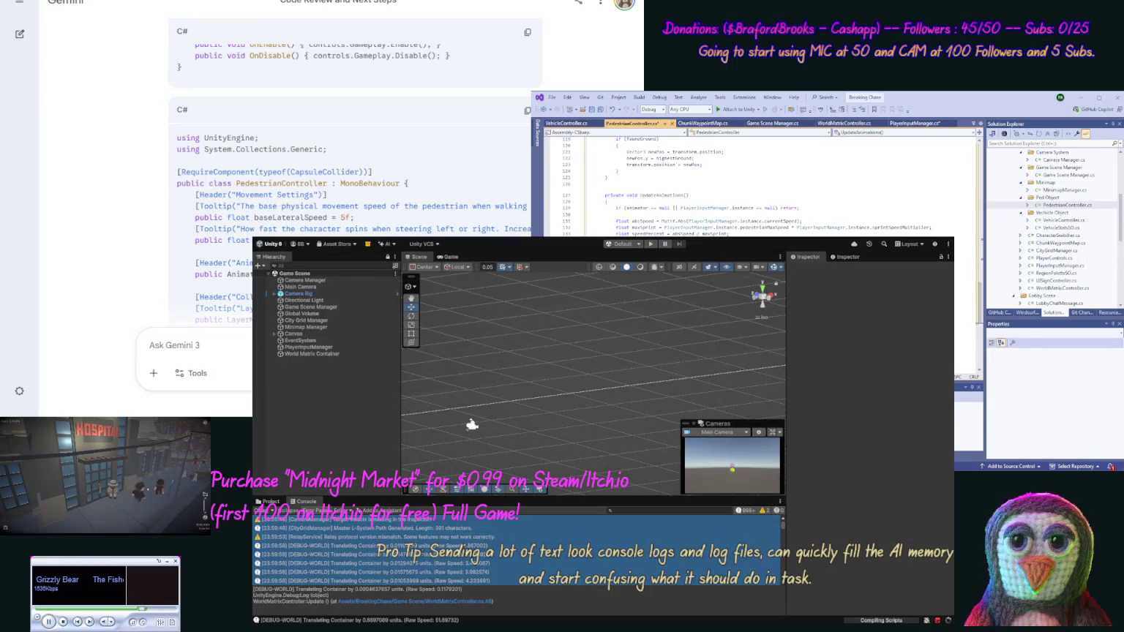
{"action": "scroll", "coordinate": [139, 108], "scroll_direction": "down", "scroll_amount": 10}
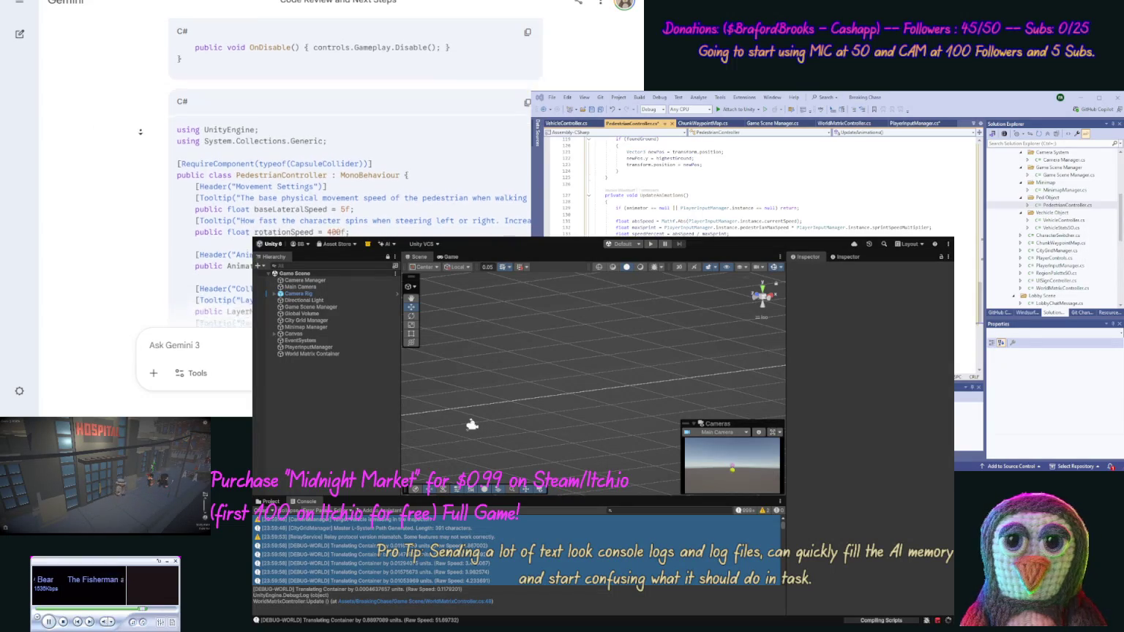
{"action": "scroll", "coordinate": [136, 160], "scroll_direction": "down", "scroll_amount": 10}
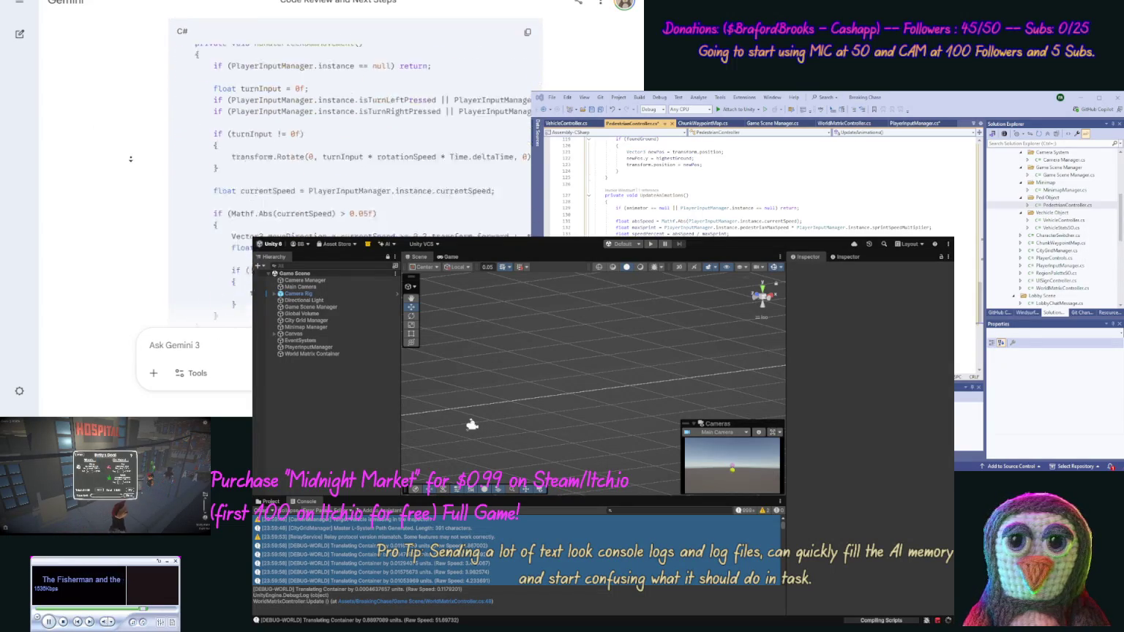
{"action": "scroll", "coordinate": [131, 159], "scroll_direction": "down", "scroll_amount": 6}
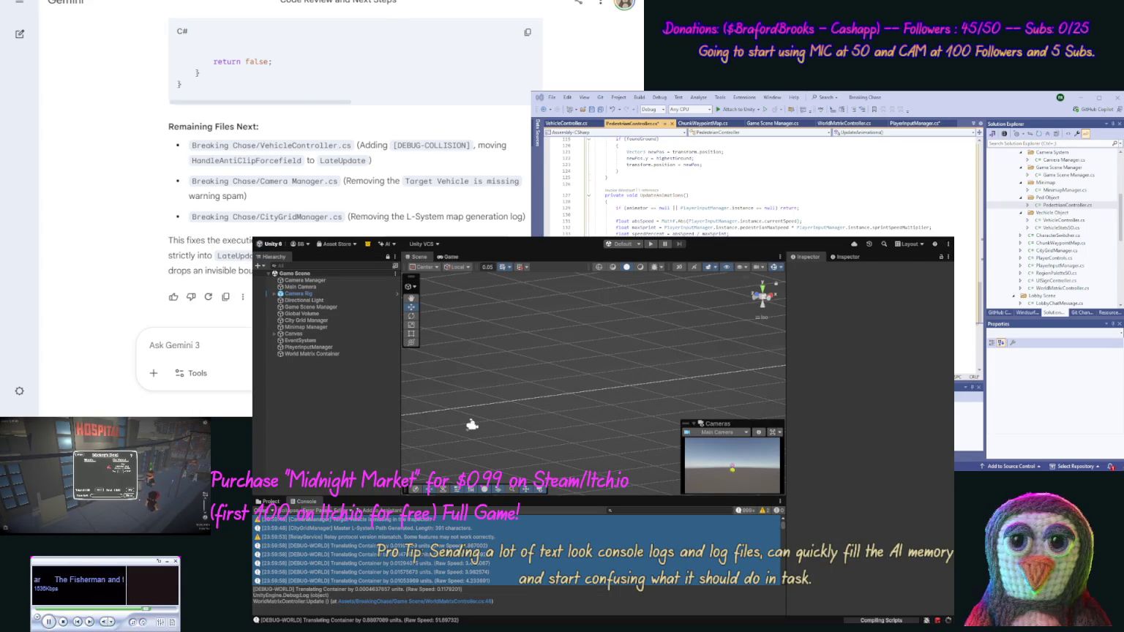
Save PedestrianController.cs with Ctrl+S
{"action": "key", "text": "ctrl+s"}
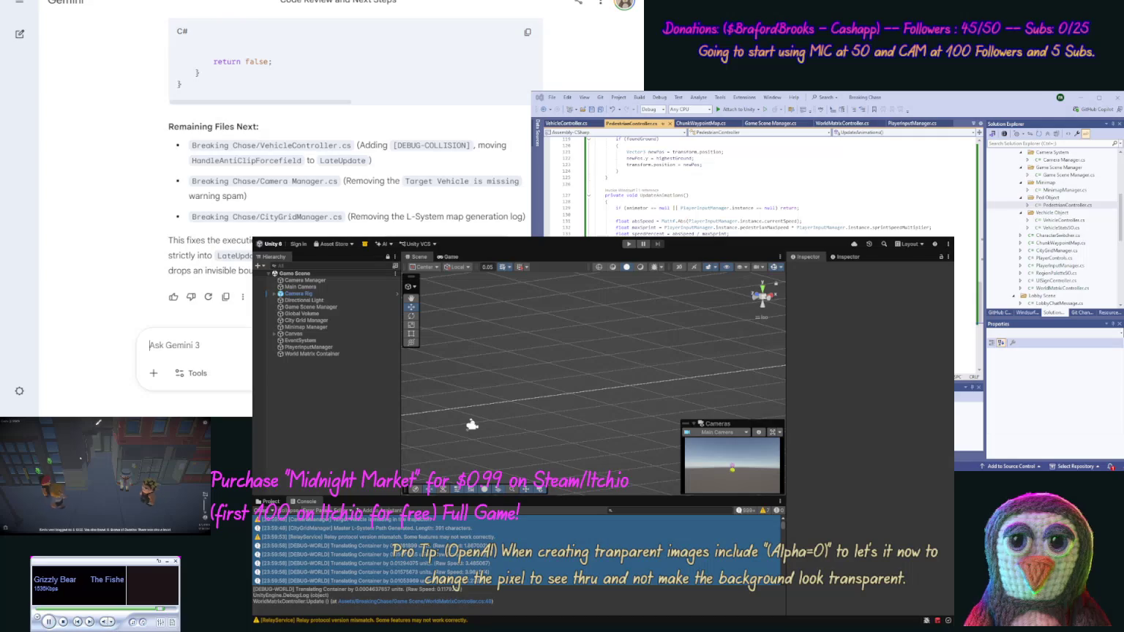
Send Gemini the request 'ok next one' for the next batch of files
{"action": "type", "text": "ok ne"}
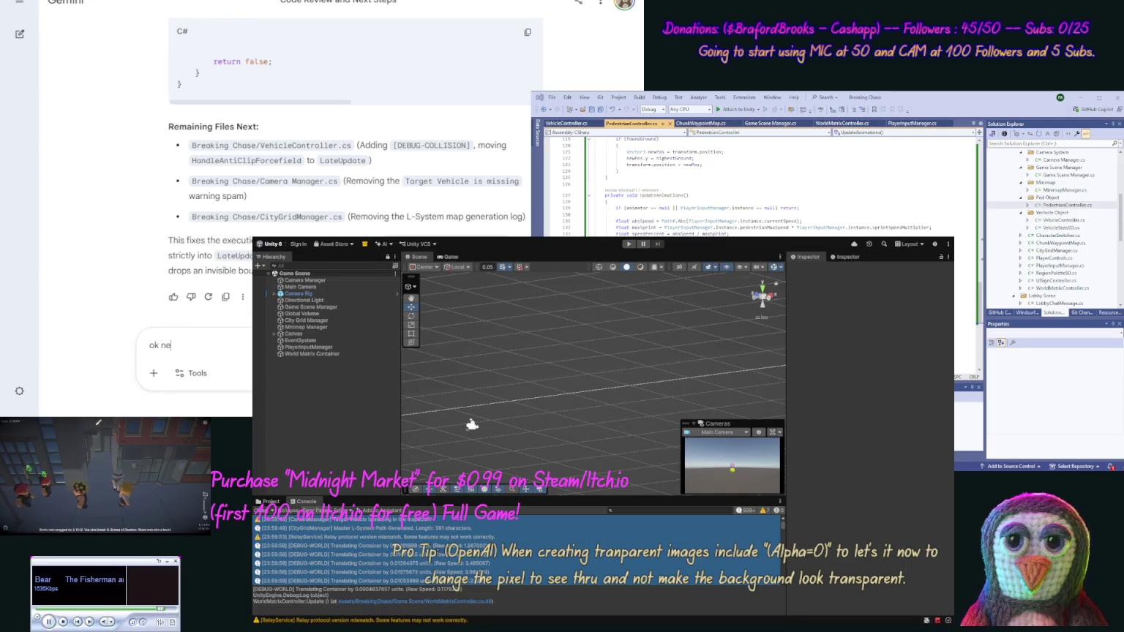
{"action": "type", "text": "xt one"}
{"action": "key", "text": "Return"}
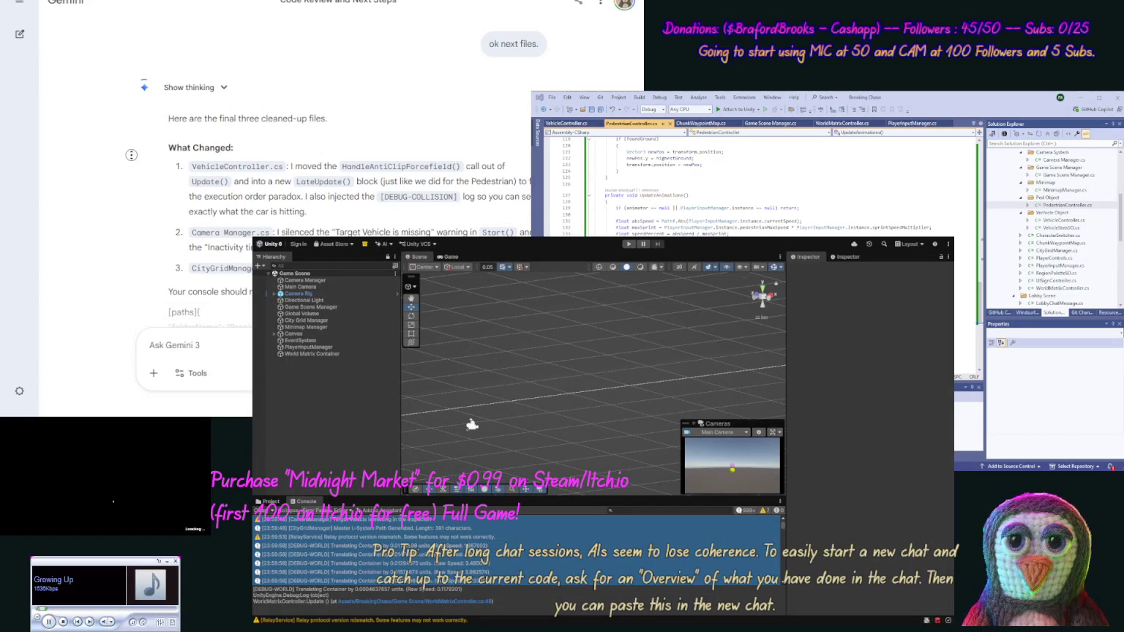
Copy Gemini's cleaned-up VehicleController code and paste it over VehicleController.cs in Visual Studio
{"action": "scroll", "coordinate": [128, 192], "scroll_direction": "down", "scroll_amount": 10}
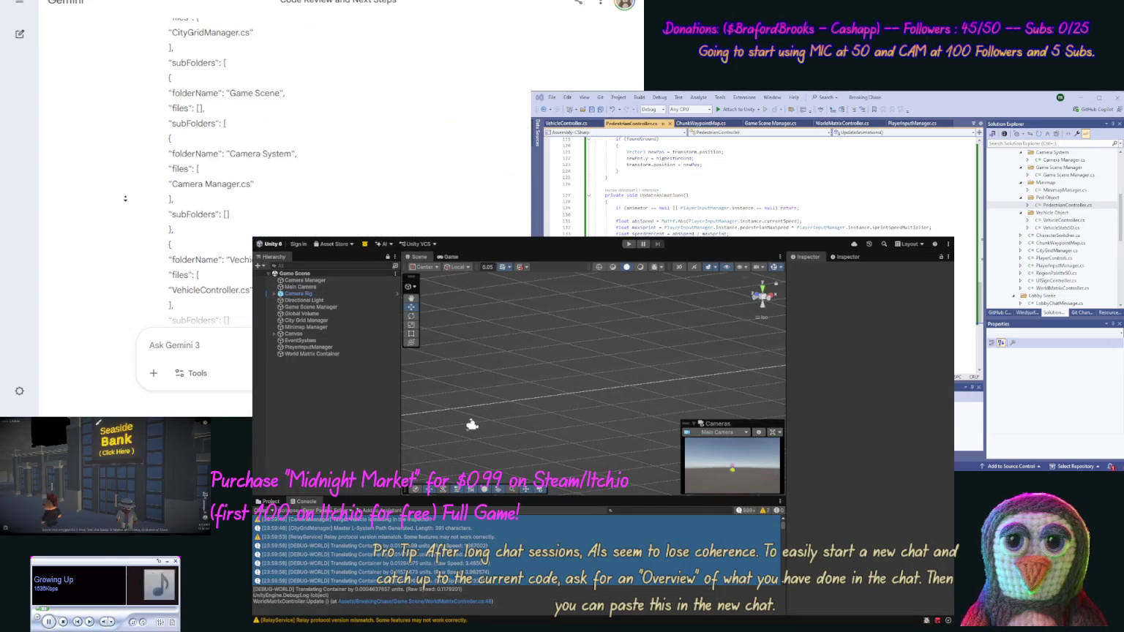
{"action": "scroll", "coordinate": [125, 198], "scroll_direction": "down", "scroll_amount": 2}
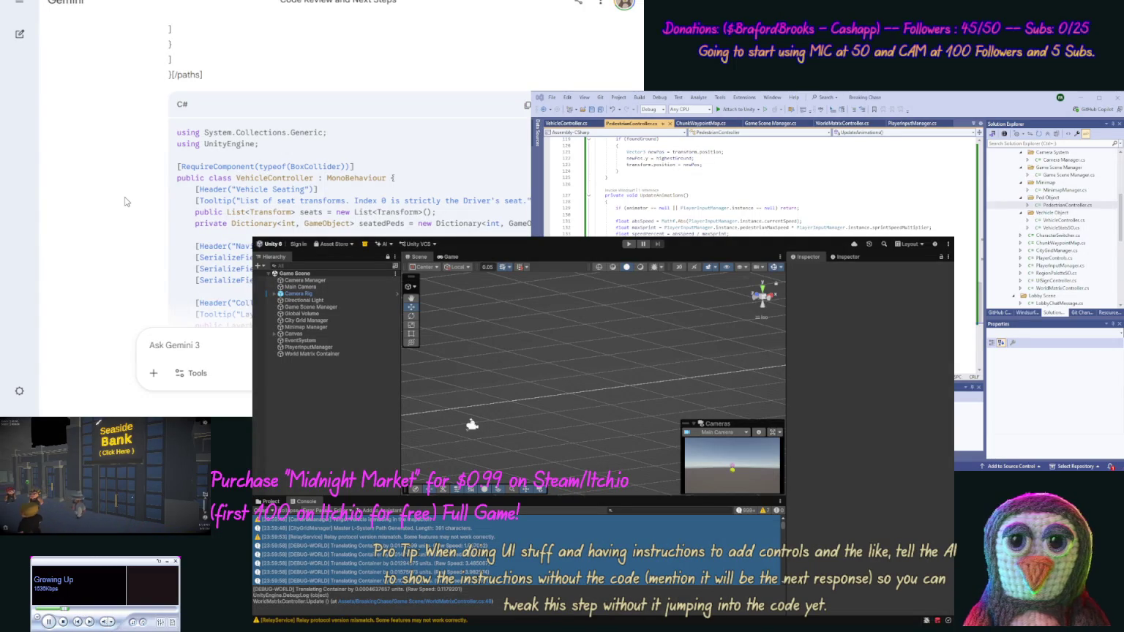
{"action": "left_click", "coordinate": [526, 105]}
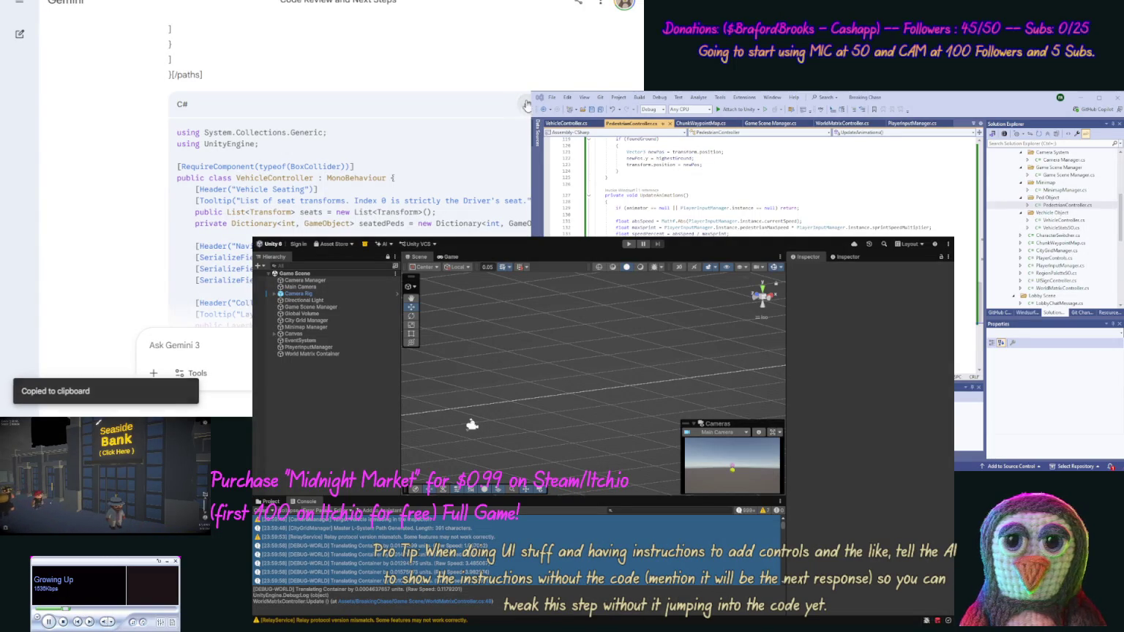
{"action": "left_click", "coordinate": [1063, 220]}
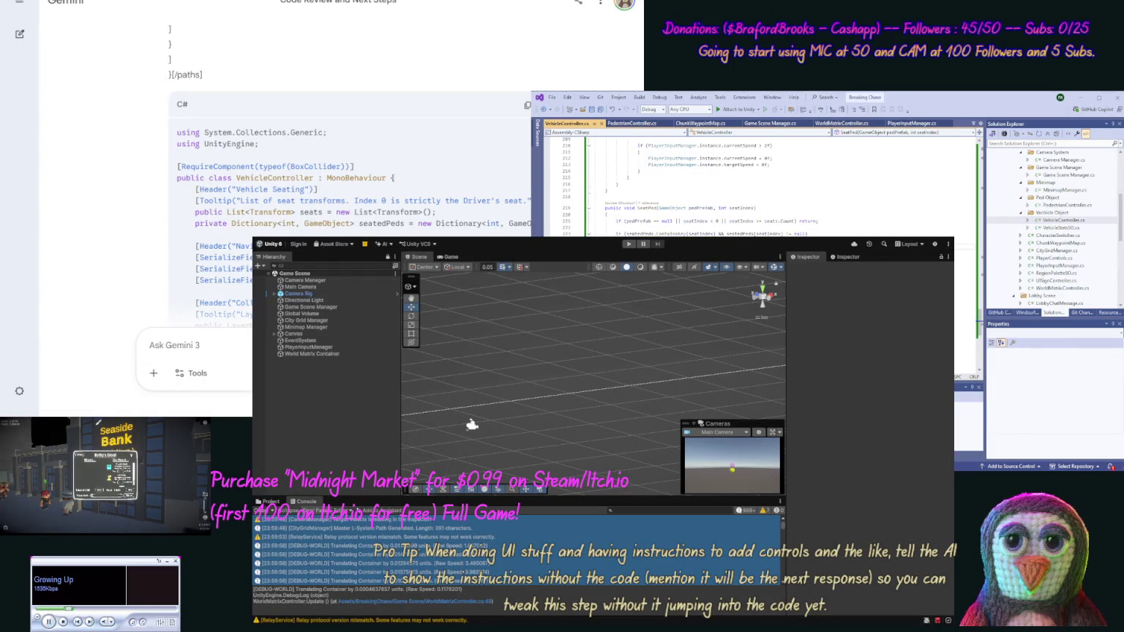
{"action": "key", "text": "ctrl+v"}
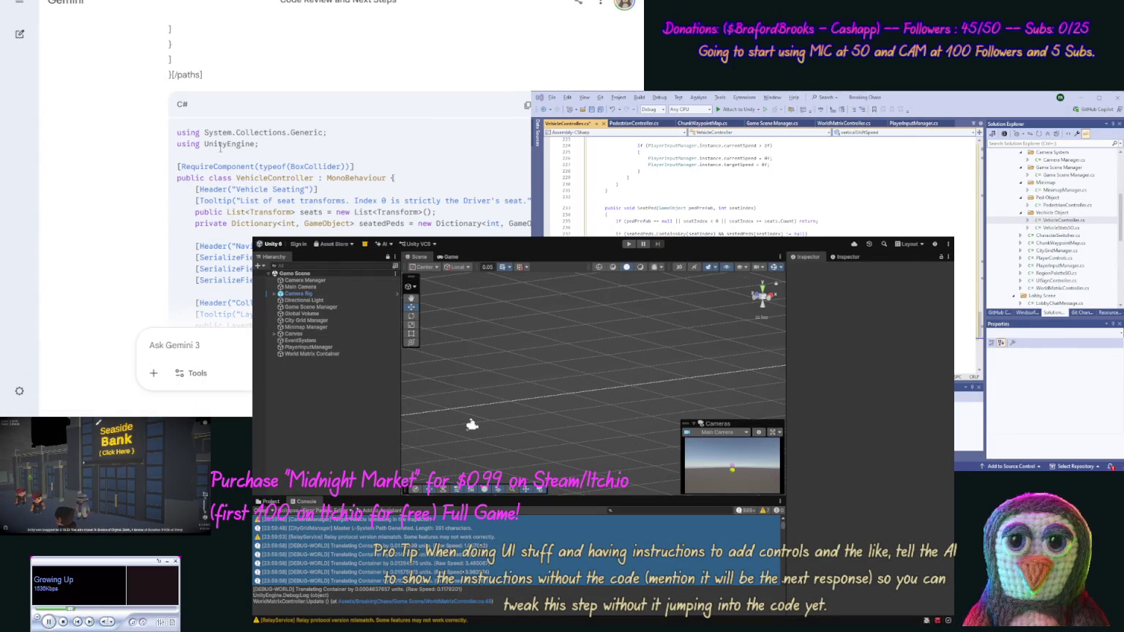
{"action": "scroll", "coordinate": [144, 187], "scroll_direction": "down", "scroll_amount": 1}
{"action": "scroll", "coordinate": [144, 187], "scroll_direction": "down", "scroll_amount": 15}
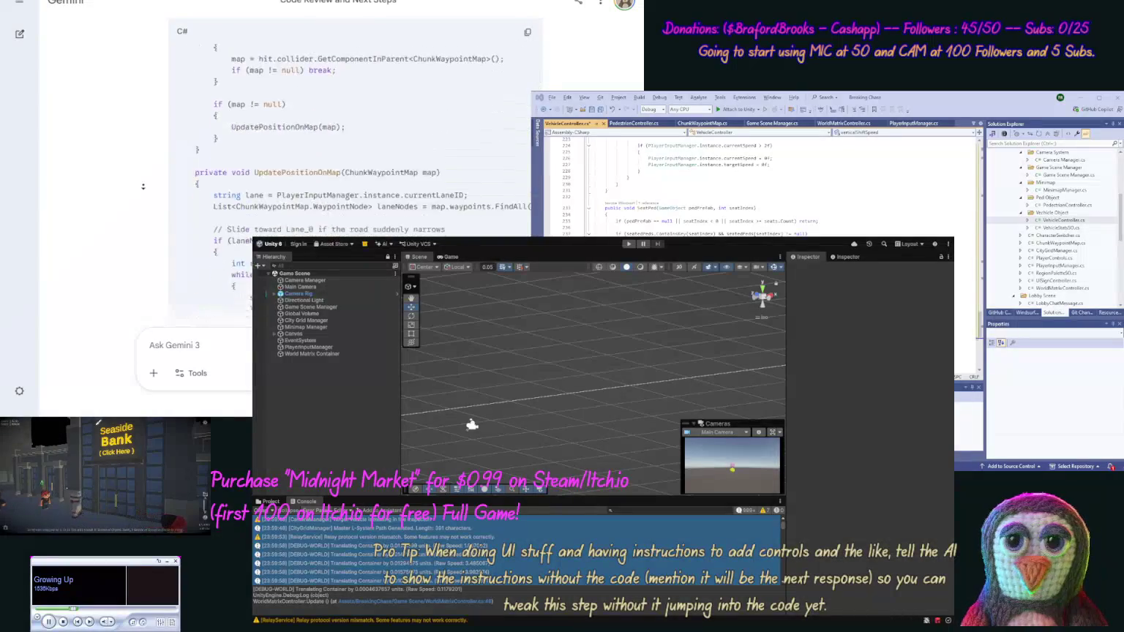
{"action": "scroll", "coordinate": [143, 186], "scroll_direction": "down", "scroll_amount": 15}
{"action": "scroll", "coordinate": [138, 187], "scroll_direction": "down", "scroll_amount": 15}
{"action": "scroll", "coordinate": [138, 186], "scroll_direction": "down", "scroll_amount": 15}
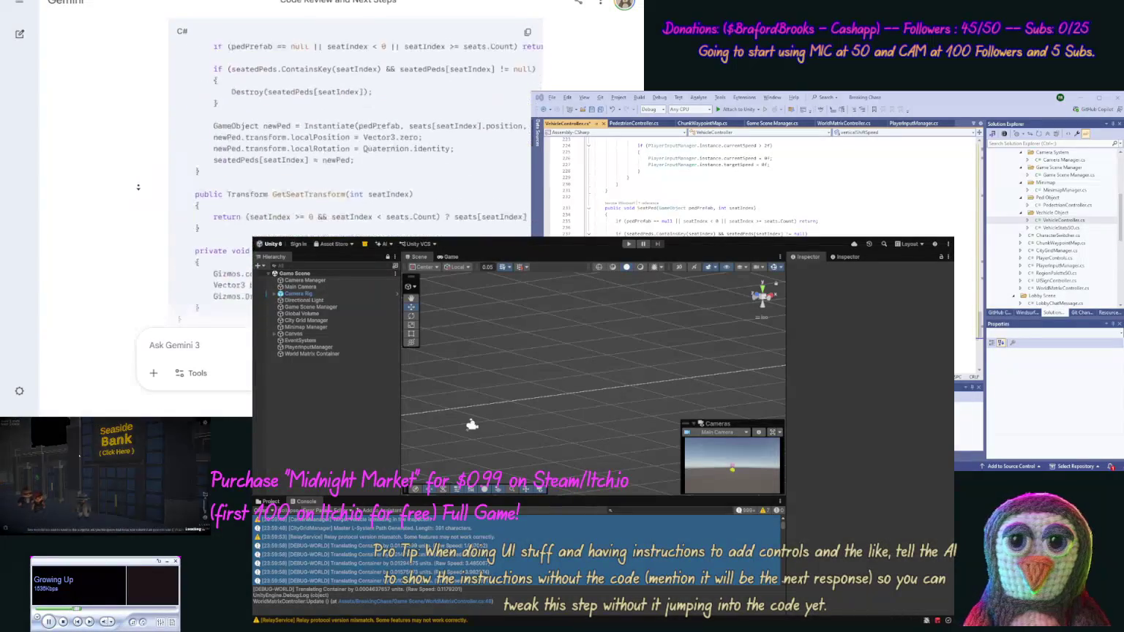
Replace the whole CameraManager.cs script with Gemini's cleaned-up CameraManager code
{"action": "left_click", "coordinate": [527, 150]}
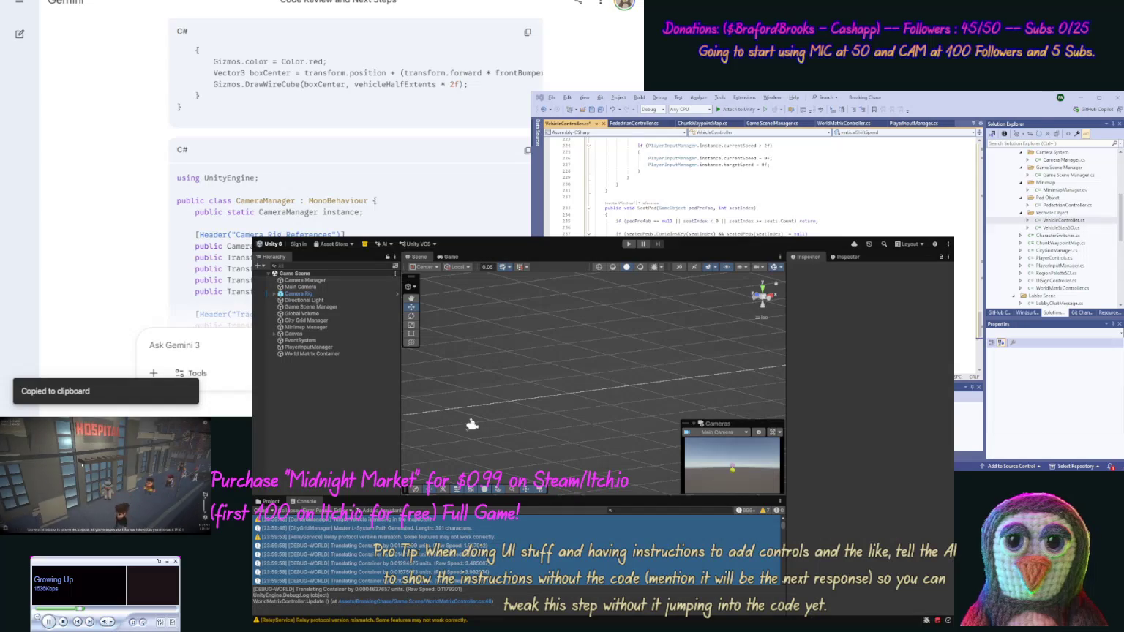
{"action": "double_click", "coordinate": [1063, 160]}
{"action": "key", "text": "ctrl+a"}
{"action": "key", "text": "ctrl+v"}
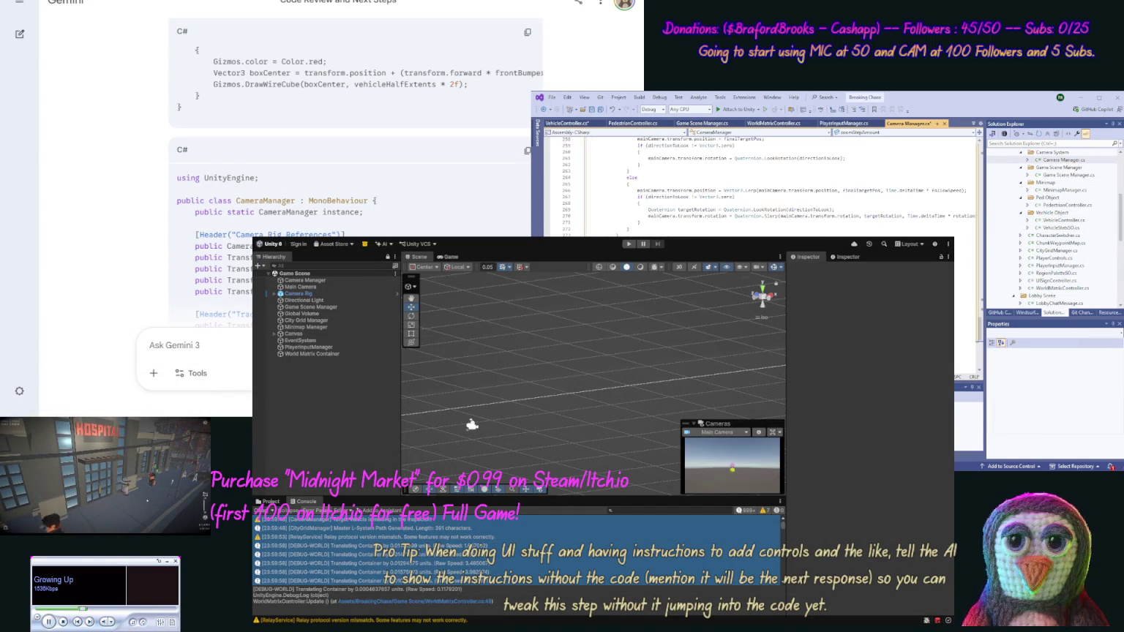
{"action": "scroll", "coordinate": [128, 187], "scroll_direction": "down", "scroll_amount": 5}
{"action": "scroll", "coordinate": [128, 187], "scroll_direction": "down", "scroll_amount": 10}
{"action": "scroll", "coordinate": [120, 189], "scroll_direction": "down", "scroll_amount": 10}
{"action": "scroll", "coordinate": [120, 190], "scroll_direction": "down", "scroll_amount": 10}
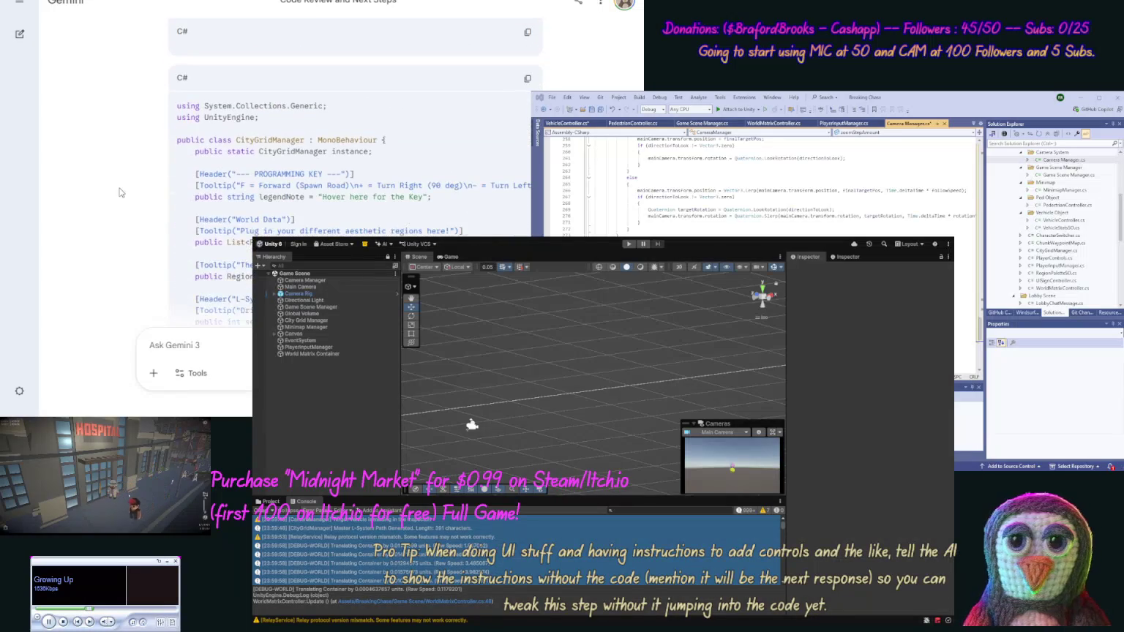
Copy Gemini's cleaned-up CityGridManager code into the CityGridManager.cs script
{"action": "left_click", "coordinate": [527, 78]}
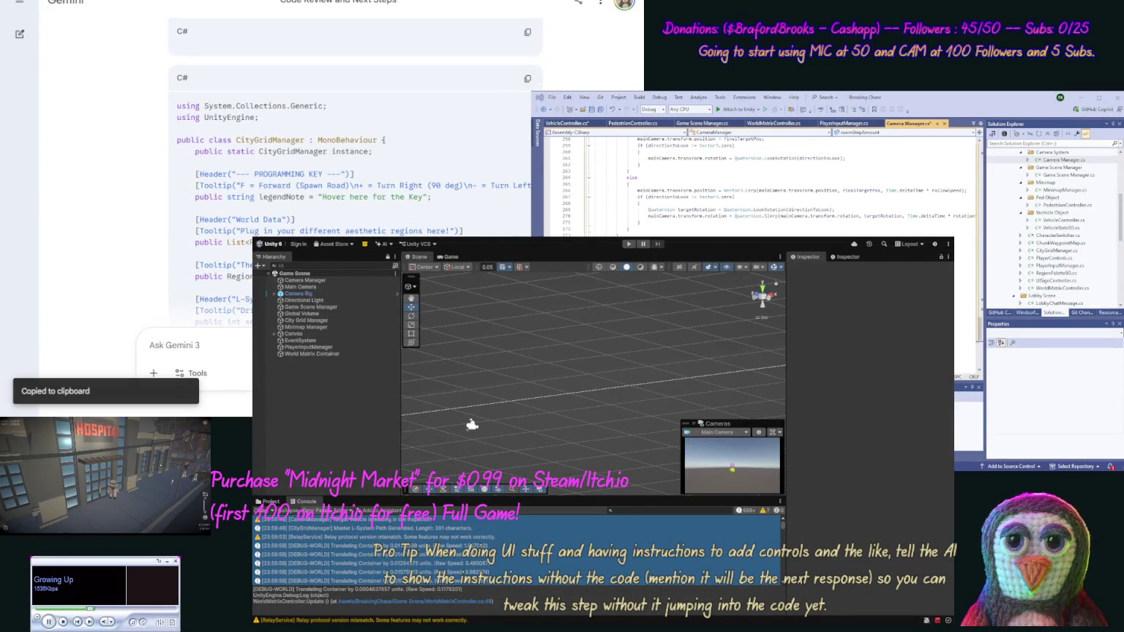
{"action": "left_click", "coordinate": [1056, 250]}
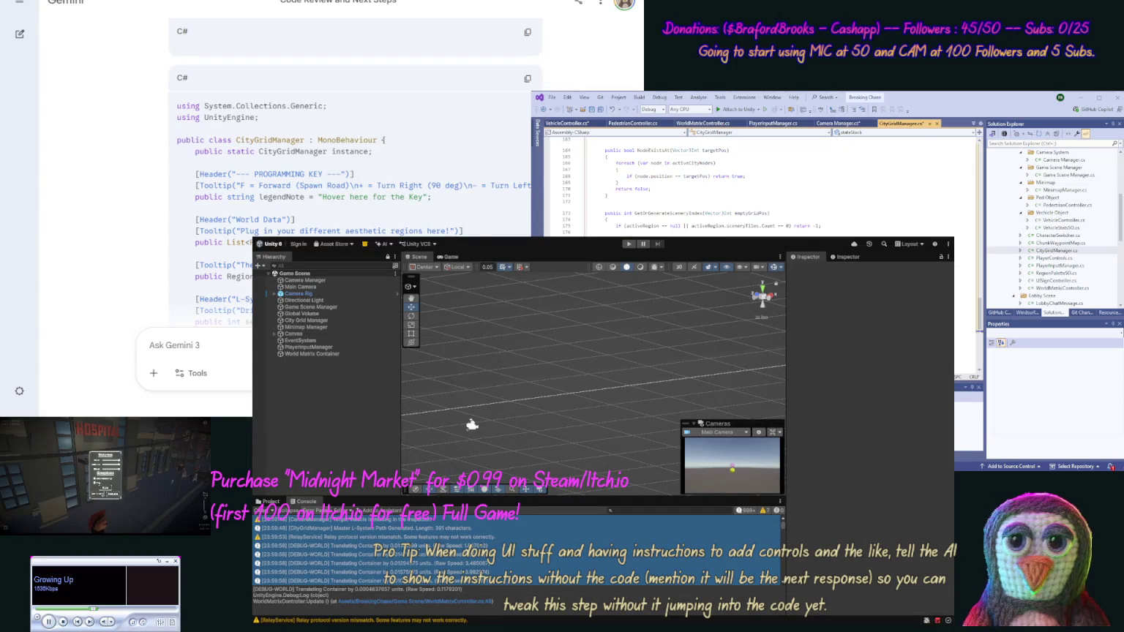
{"action": "scroll", "coordinate": [135, 124], "scroll_direction": "down", "scroll_amount": 15}
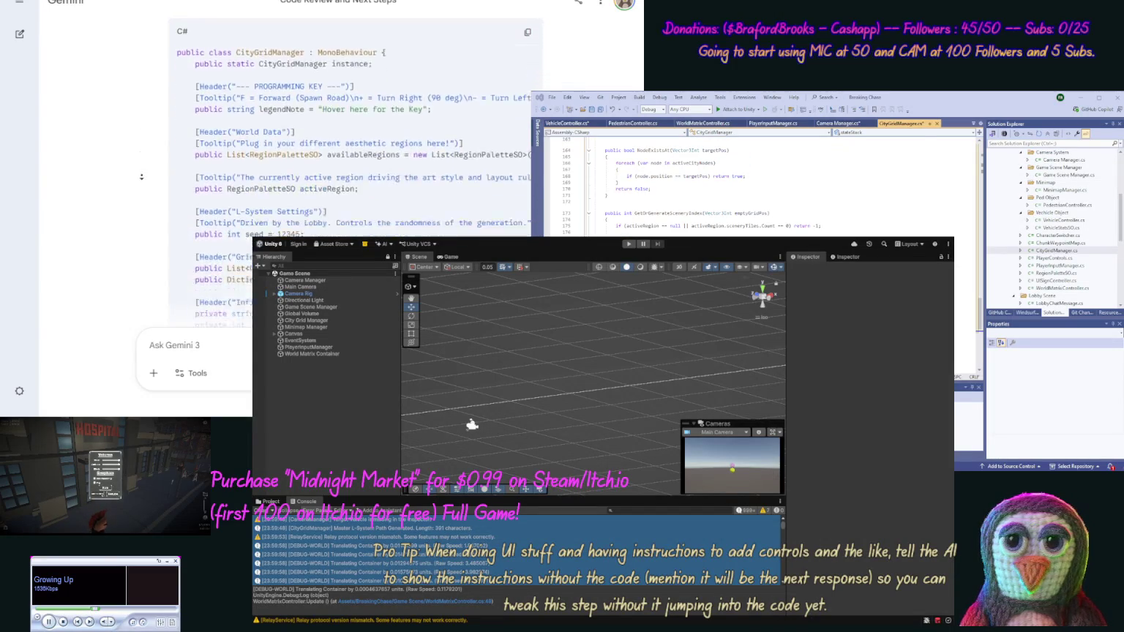
{"action": "scroll", "coordinate": [128, 185], "scroll_direction": "down", "scroll_amount": 10}
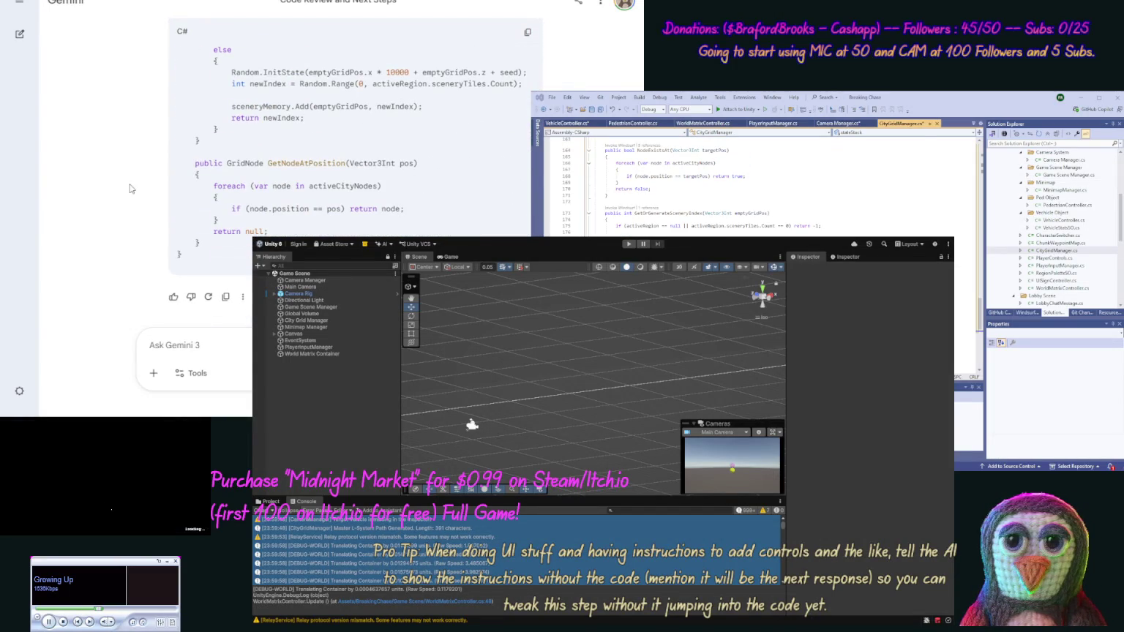
{"action": "left_click", "coordinate": [788, 101]}
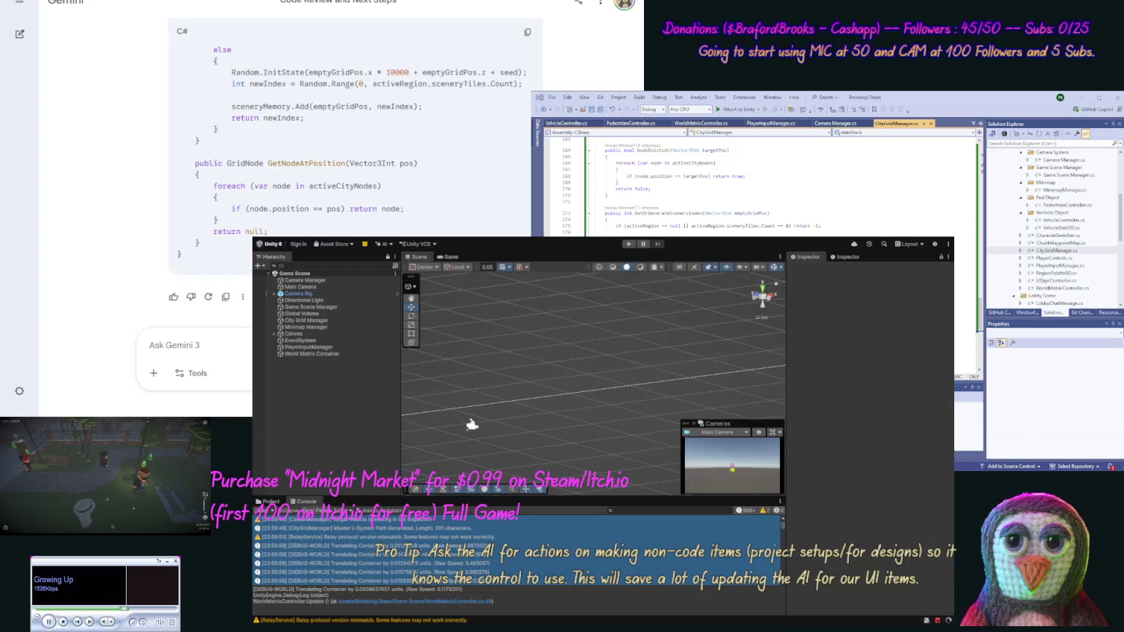
Switch to Unity and clear the earlier debug messages from the Console
{"action": "left_click", "coordinate": [627, 244]}
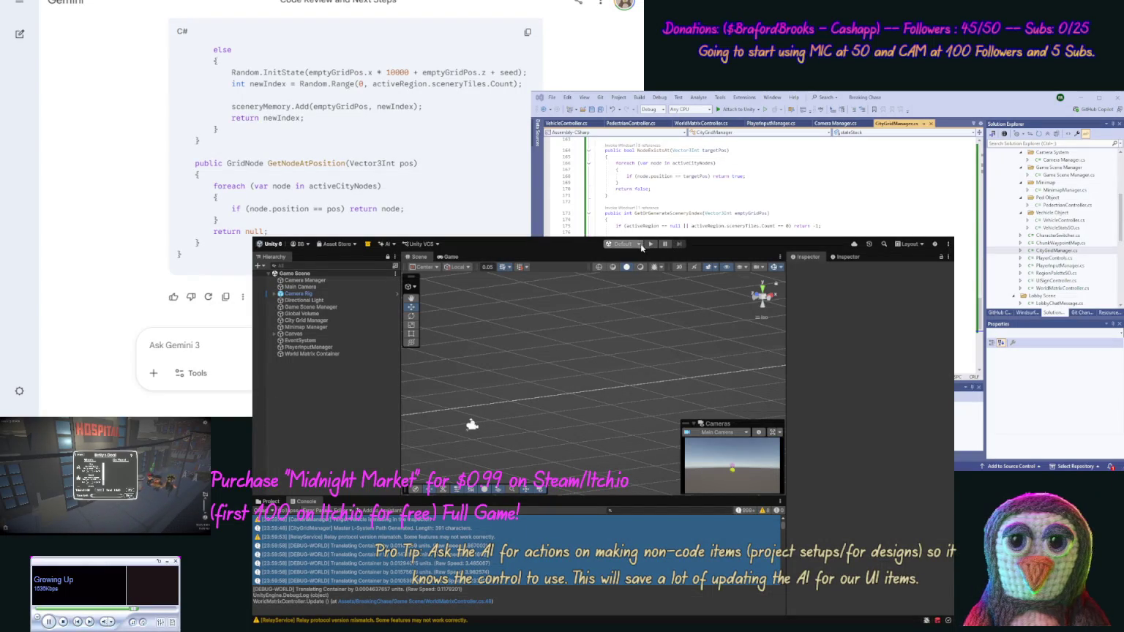
{"action": "left_click", "coordinate": [261, 510]}
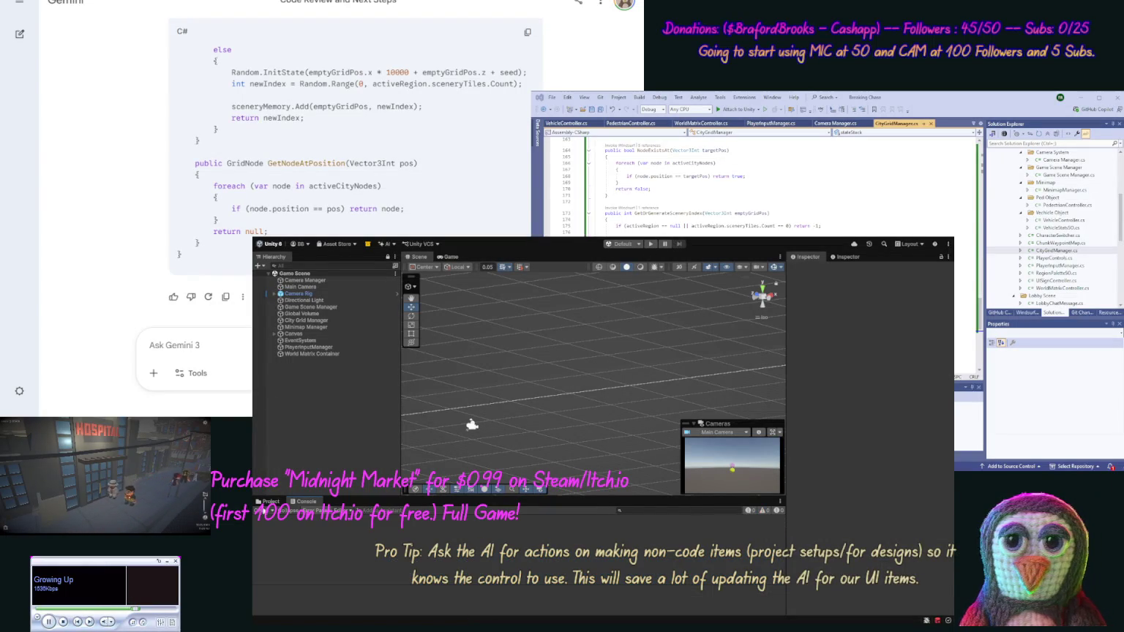
Run the game in Play mode to test the cleaned-up scripts, then stop it
{"action": "left_click", "coordinate": [650, 244]}
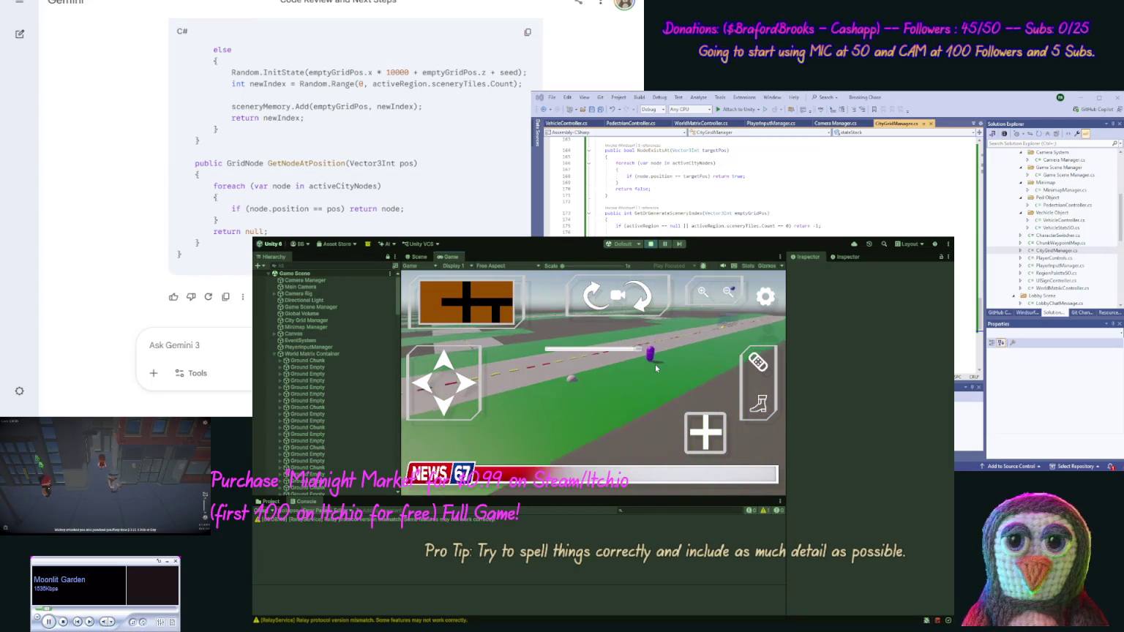
{"action": "left_click", "coordinate": [647, 247]}
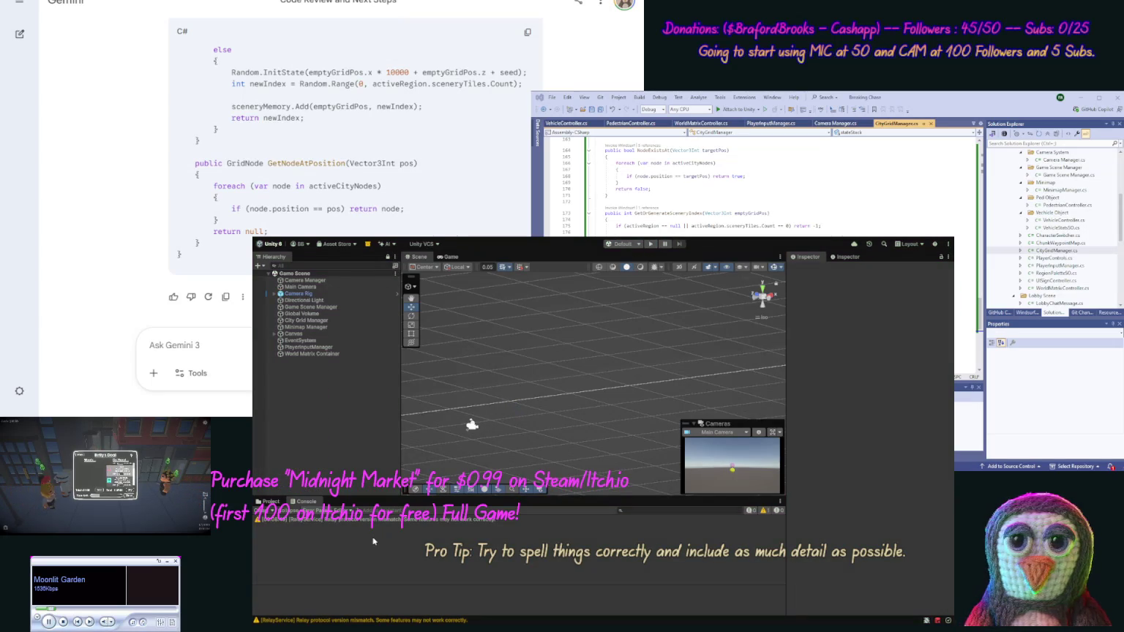
Check the console warning, then ask Gemini where the pedestrian collision debug went and why the camera is far
{"action": "left_click", "coordinate": [380, 521]}
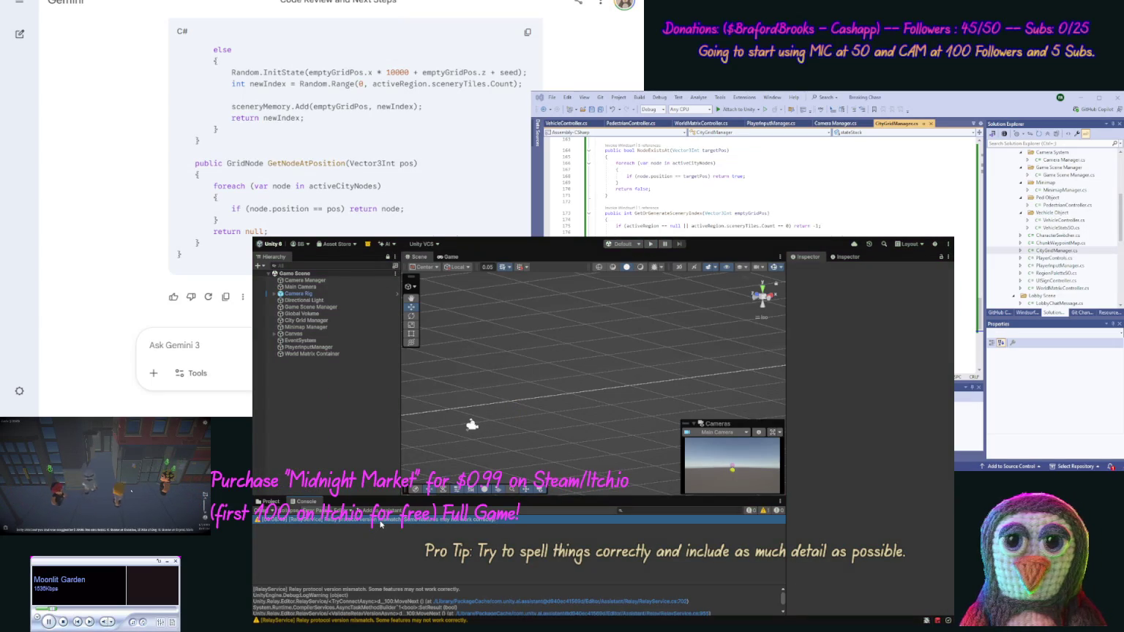
{"action": "left_click", "coordinate": [175, 360]}
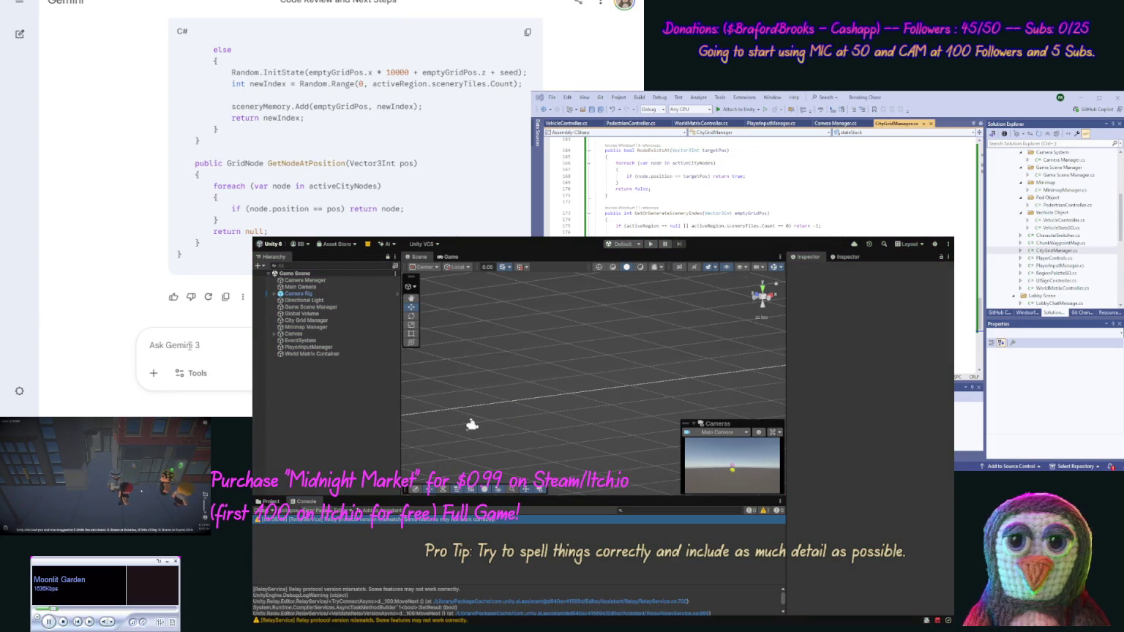
{"action": "type", "text": "Where is our "}
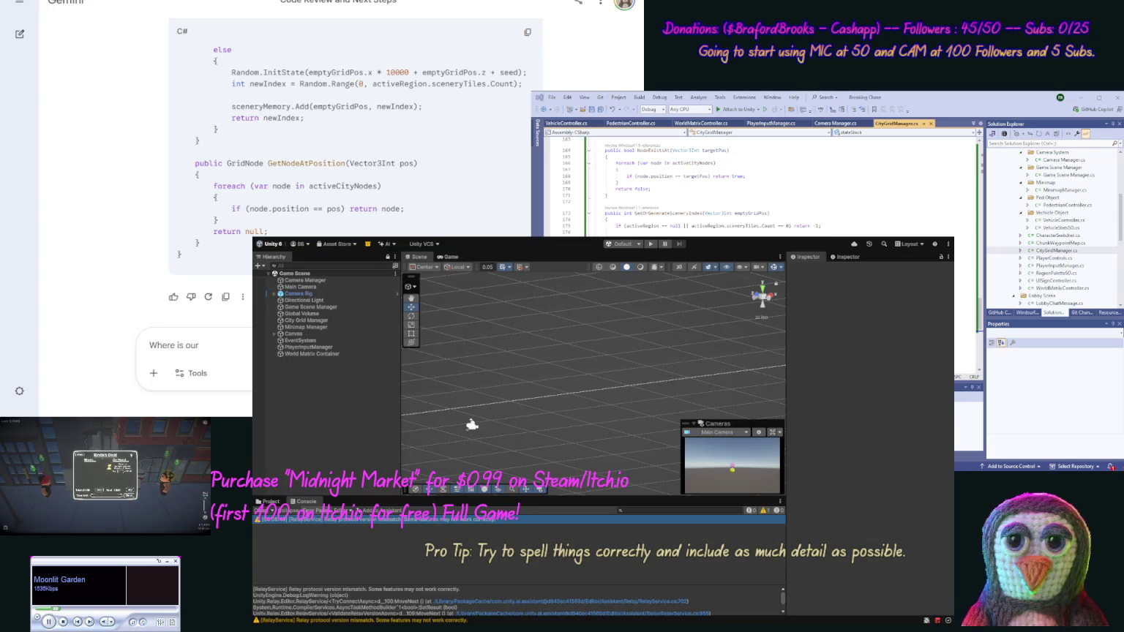
{"action": "type", "text": "debug "}
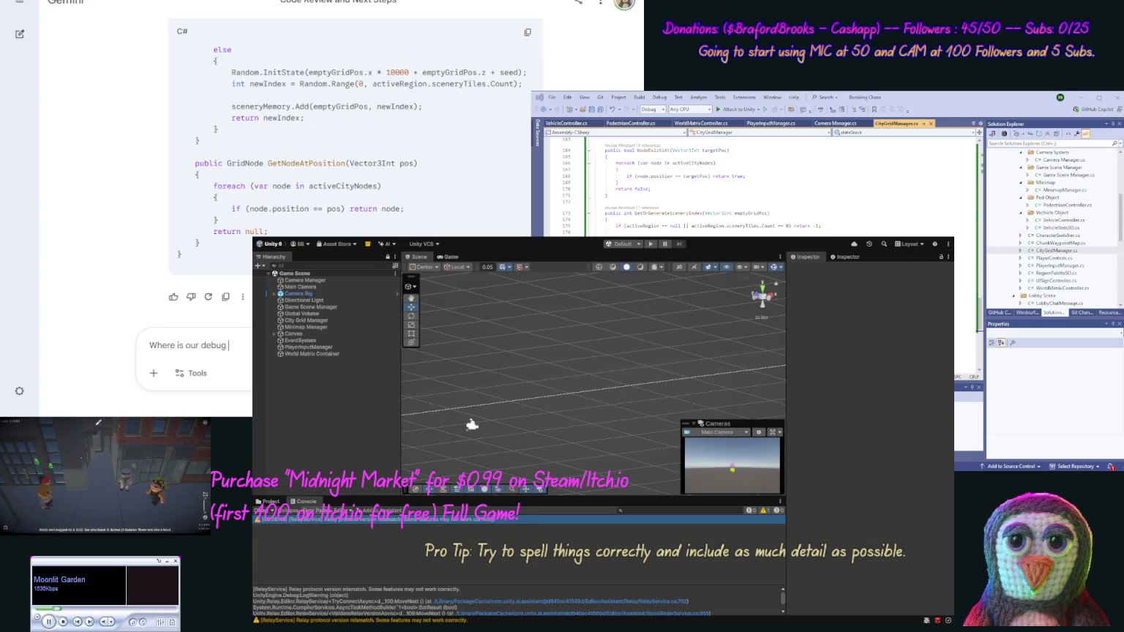
{"action": "type", "text": "for co"}
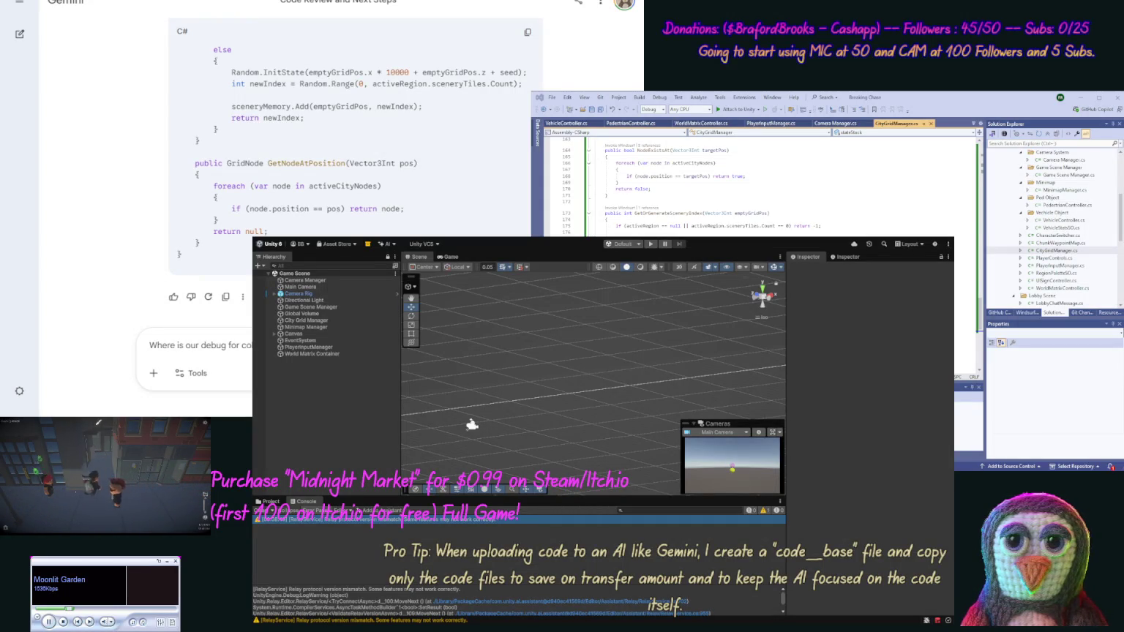
{"action": "type", "text": "from our Ped."}
{"action": "key", "text": "Return"}
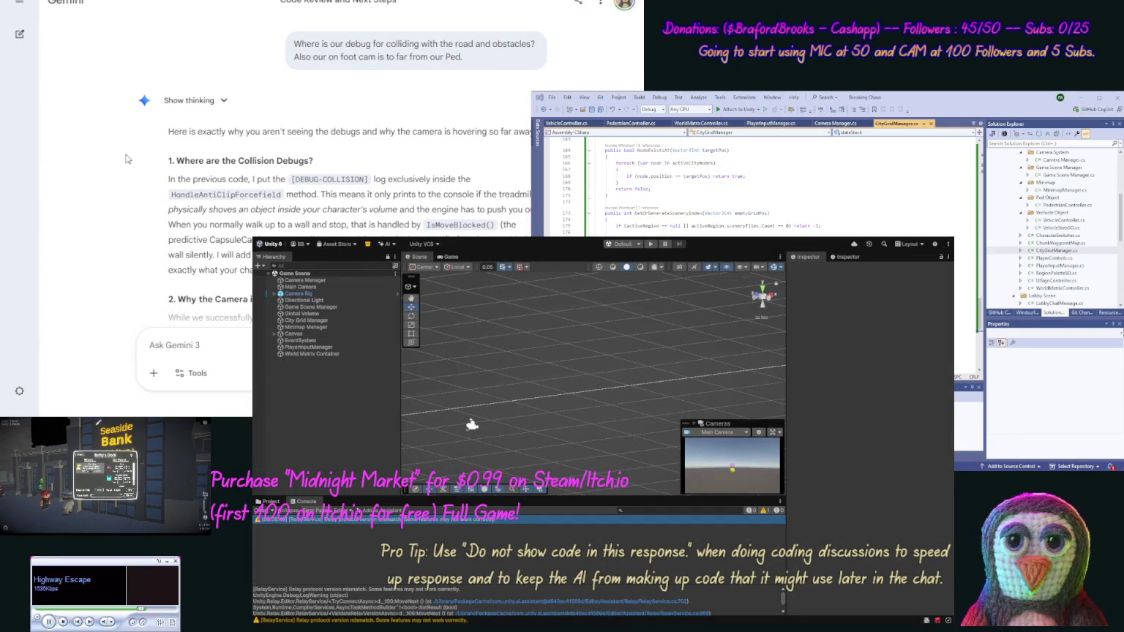
Scroll Gemini's reply past the folder paths to the updated PedestrianController code block
{"action": "scroll", "coordinate": [131, 161], "scroll_direction": "down", "scroll_amount": 2}
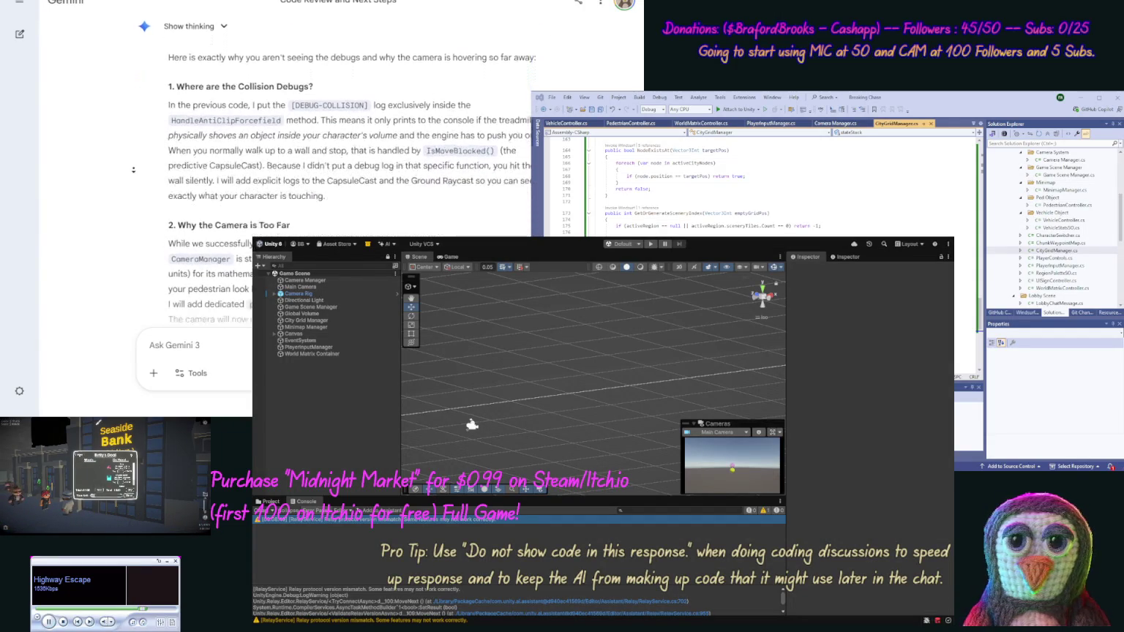
{"action": "scroll", "coordinate": [133, 170], "scroll_direction": "down", "scroll_amount": 2}
{"action": "scroll", "coordinate": [134, 150], "scroll_direction": "up", "scroll_amount": 1}
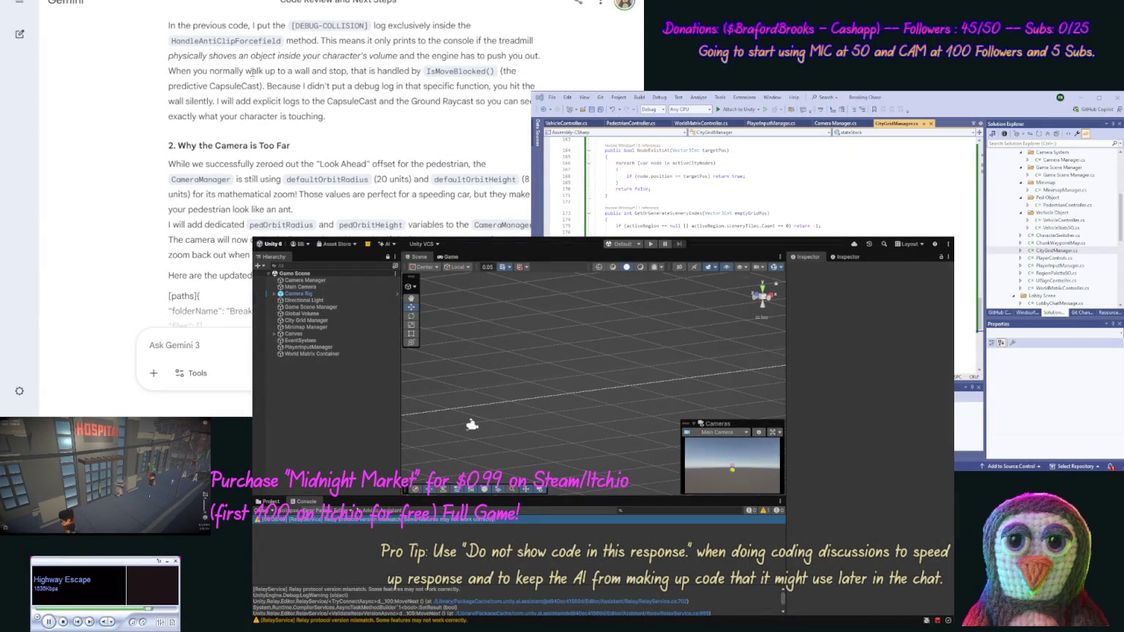
{"action": "scroll", "coordinate": [152, 108], "scroll_direction": "down", "scroll_amount": 4}
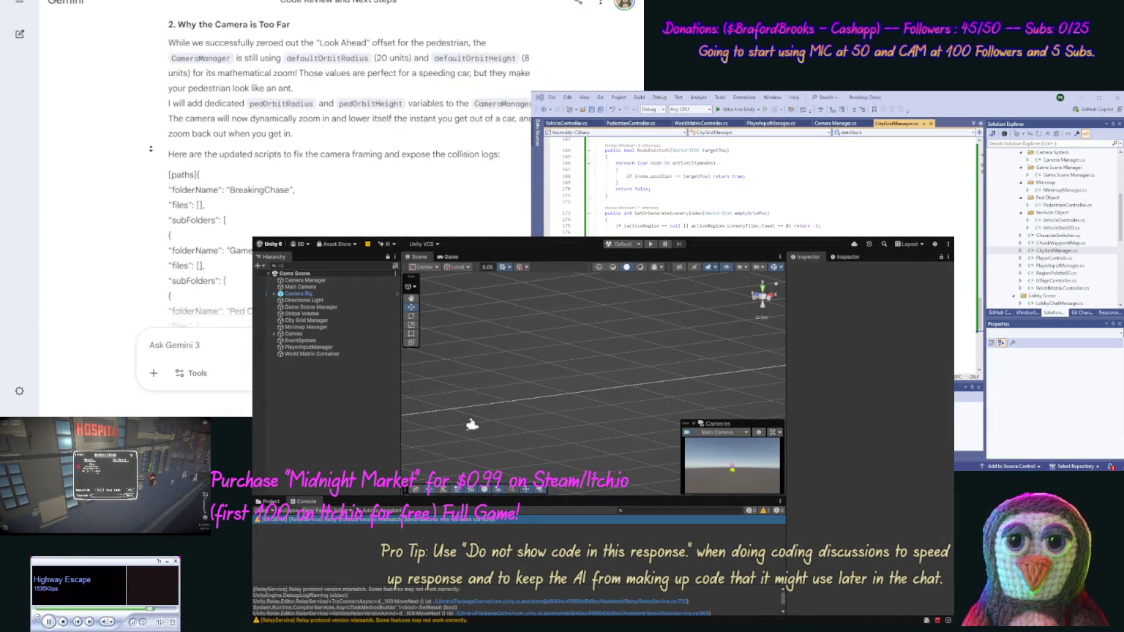
{"action": "scroll", "coordinate": [152, 105], "scroll_direction": "up", "scroll_amount": 5}
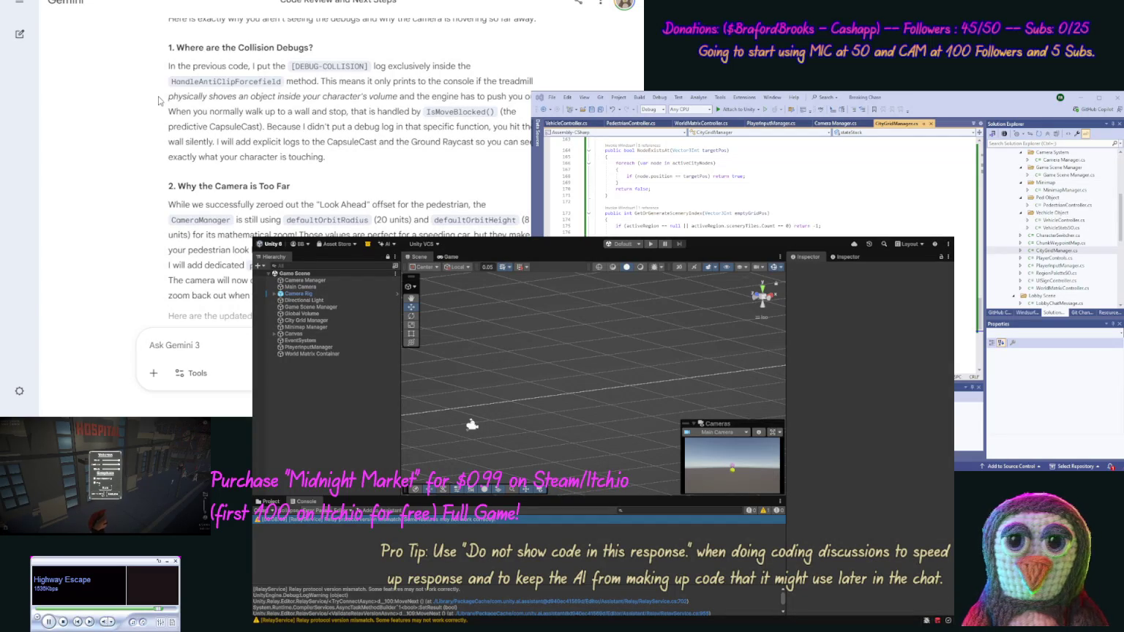
{"action": "scroll", "coordinate": [157, 117], "scroll_direction": "down", "scroll_amount": 3}
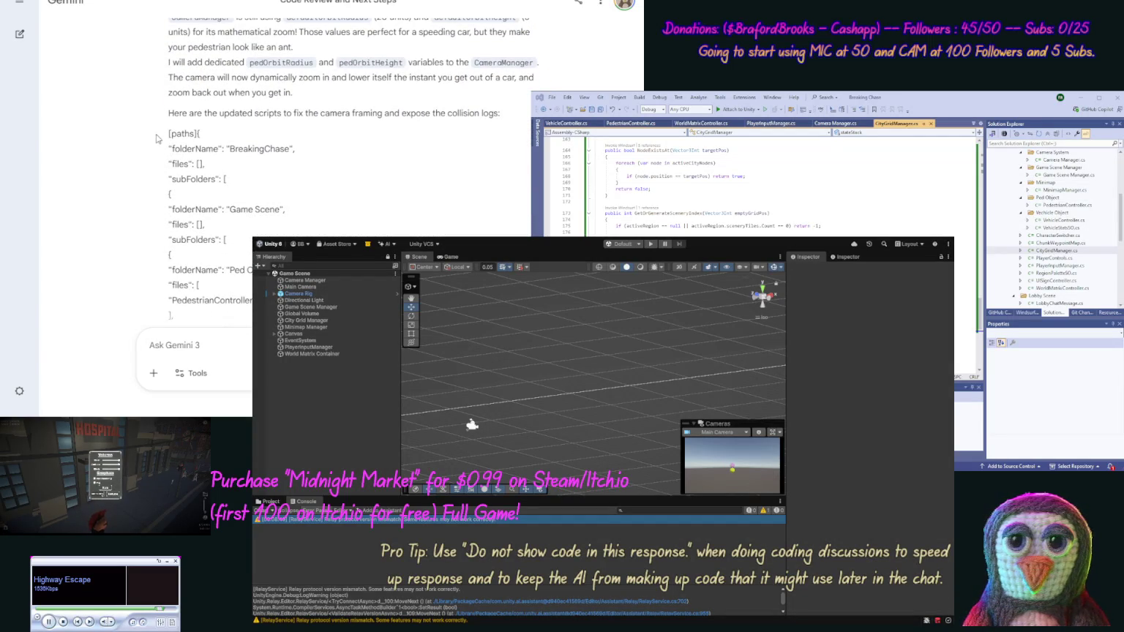
{"action": "scroll", "coordinate": [147, 181], "scroll_direction": "down", "scroll_amount": 4}
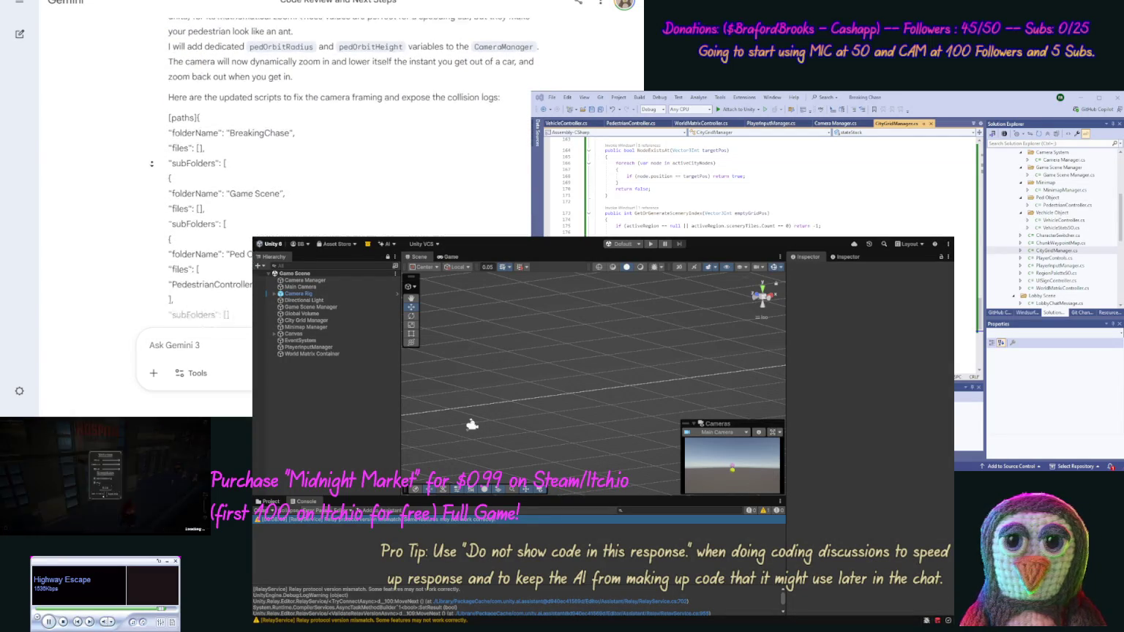
{"action": "scroll", "coordinate": [146, 182], "scroll_direction": "down", "scroll_amount": 2}
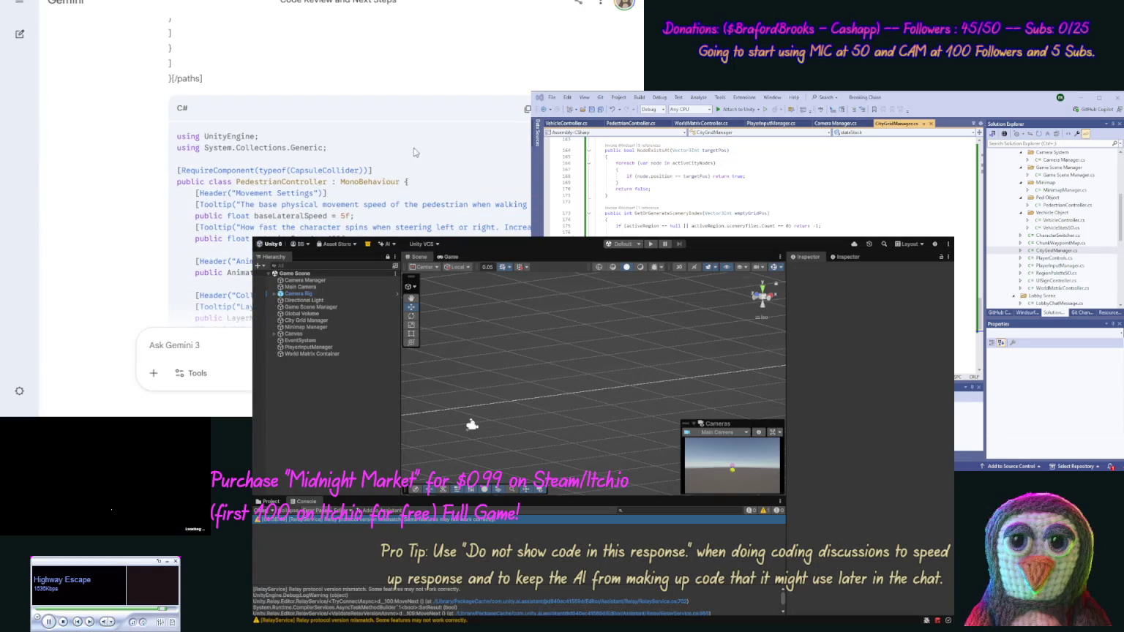
Copy Gemini's updated PedestrianController code into PedestrianController.cs in Visual Studio
{"action": "left_click", "coordinate": [526, 109]}
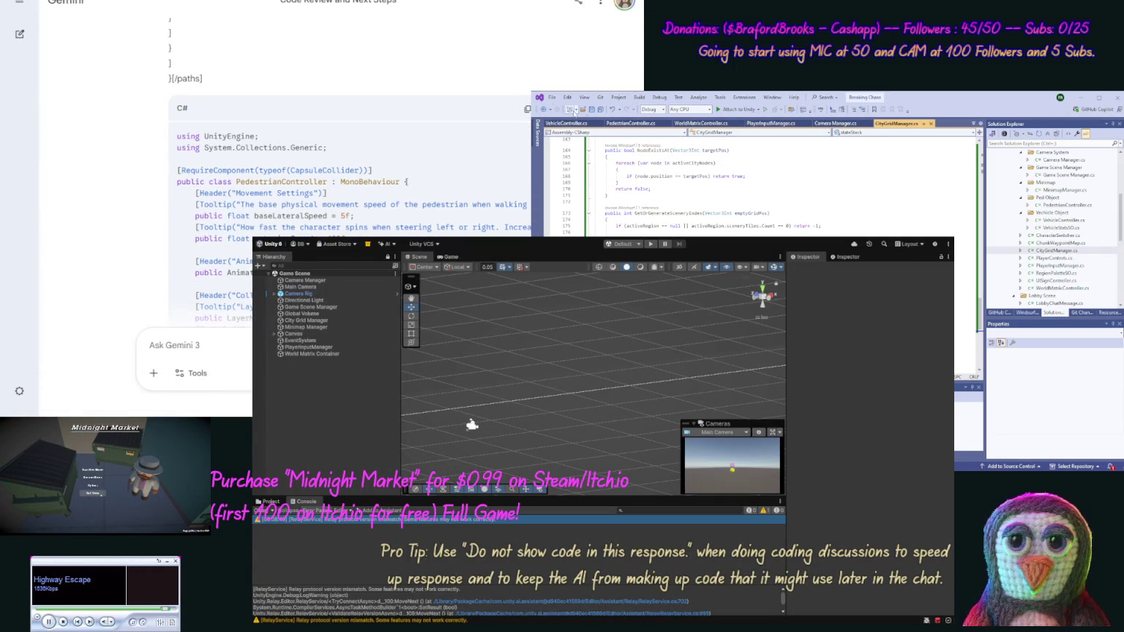
{"action": "double_click", "coordinate": [1067, 205]}
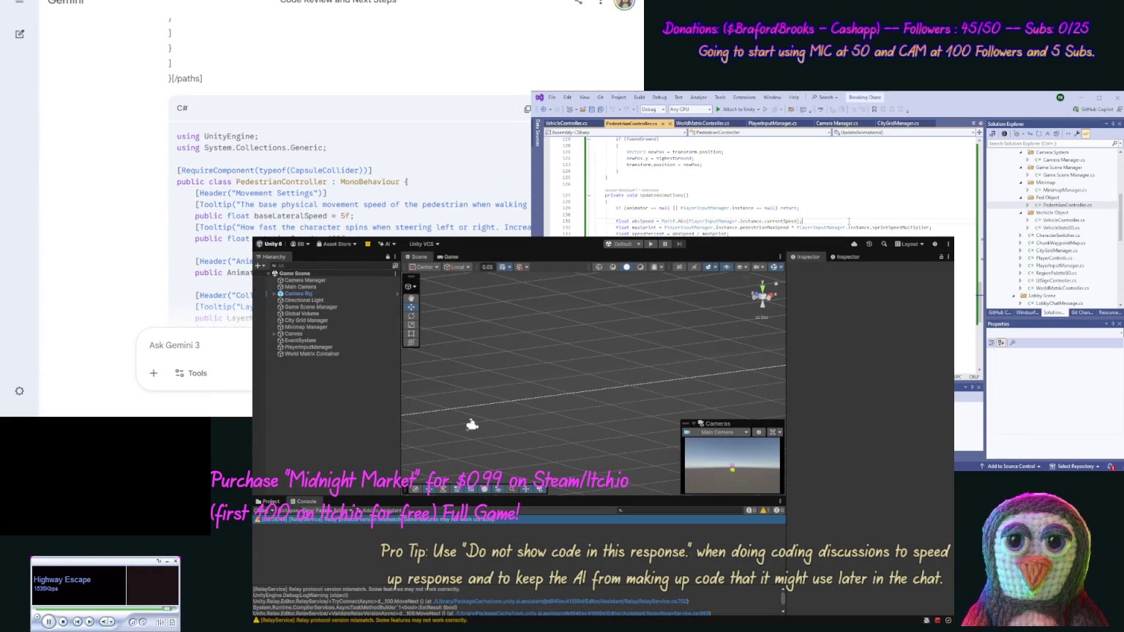
{"action": "scroll", "coordinate": [849, 217], "scroll_direction": "down", "scroll_amount": 2}
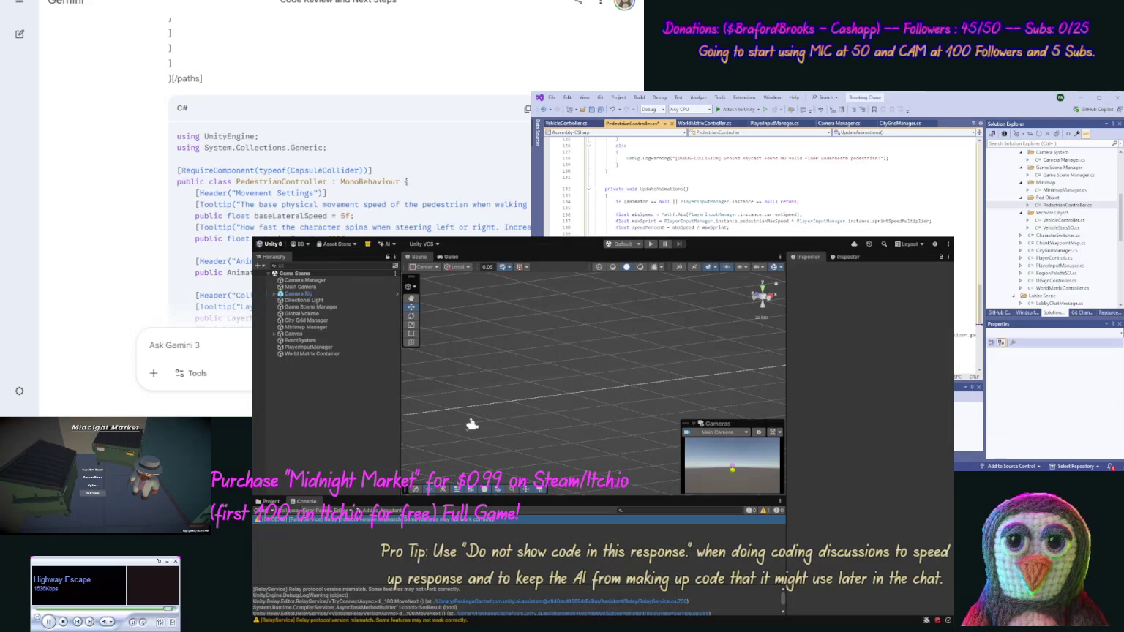
{"action": "scroll", "coordinate": [105, 230], "scroll_direction": "down", "scroll_amount": 20}
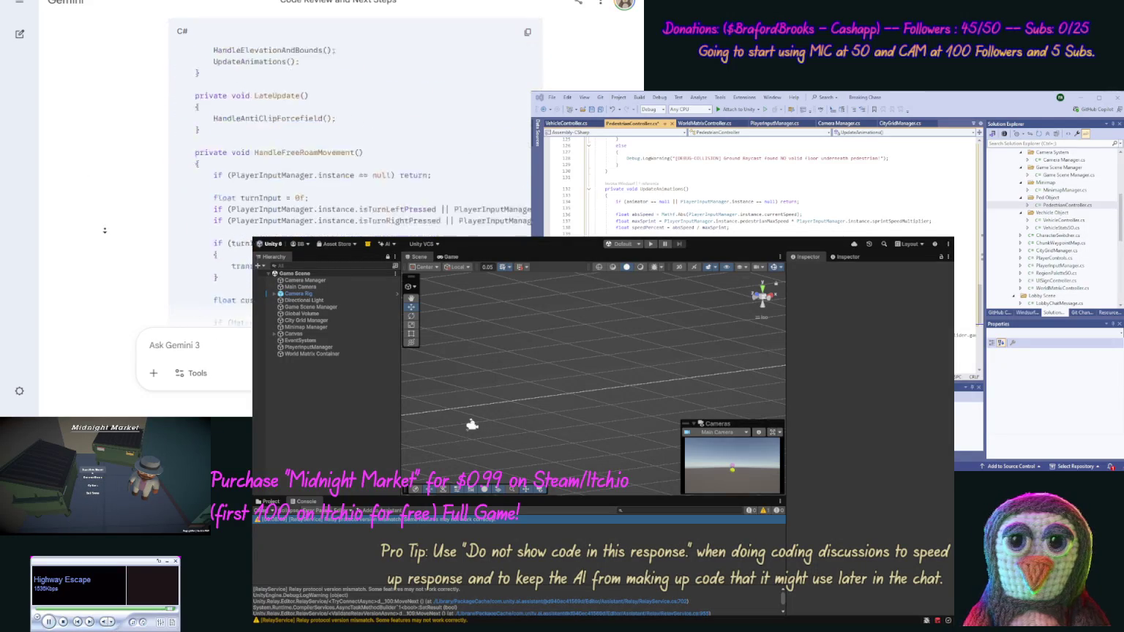
{"action": "scroll", "coordinate": [105, 230], "scroll_direction": "down", "scroll_amount": 15}
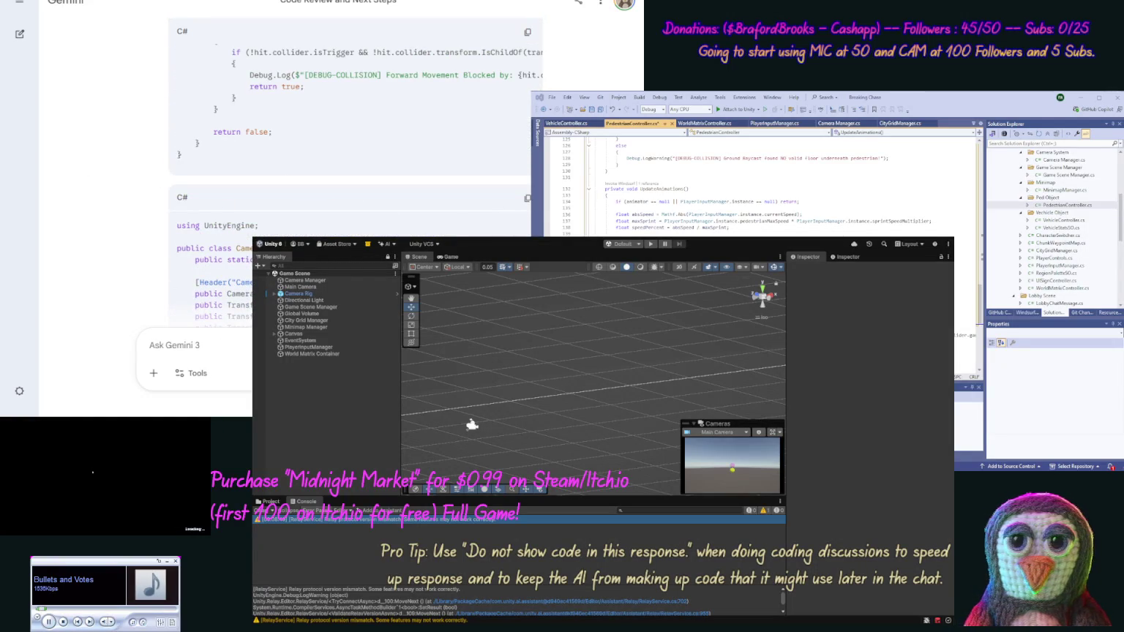
Copy the updated CameraManager code, open Camera Manager.cs, and save the pedestrian script
{"action": "left_click", "coordinate": [527, 198]}
{"action": "left_click", "coordinate": [1079, 159]}
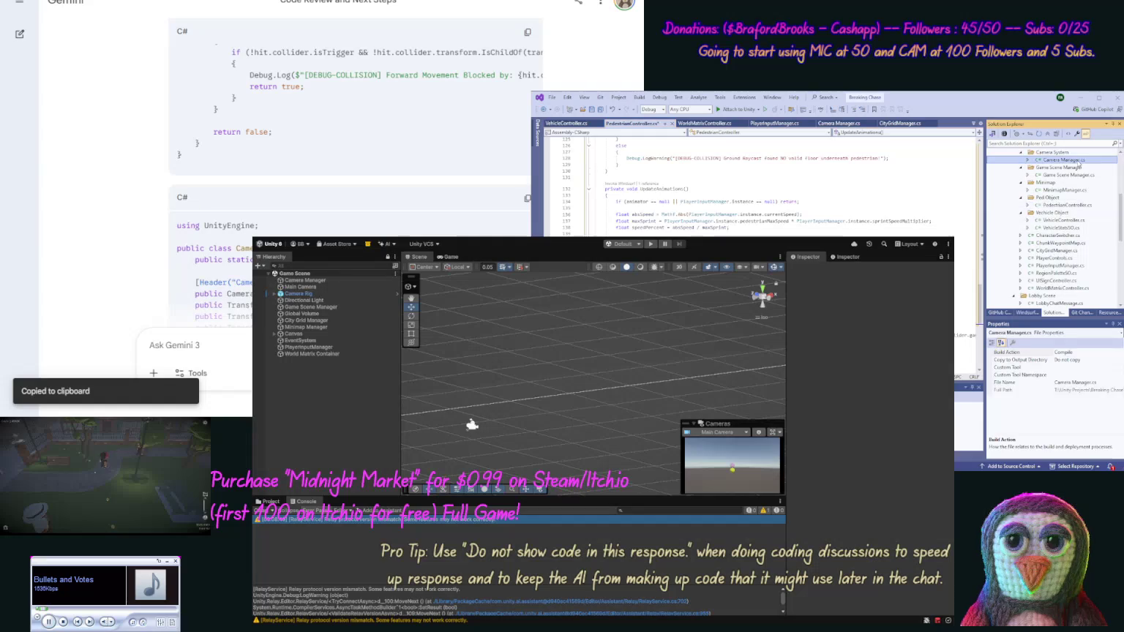
{"action": "double_click", "coordinate": [1079, 159]}
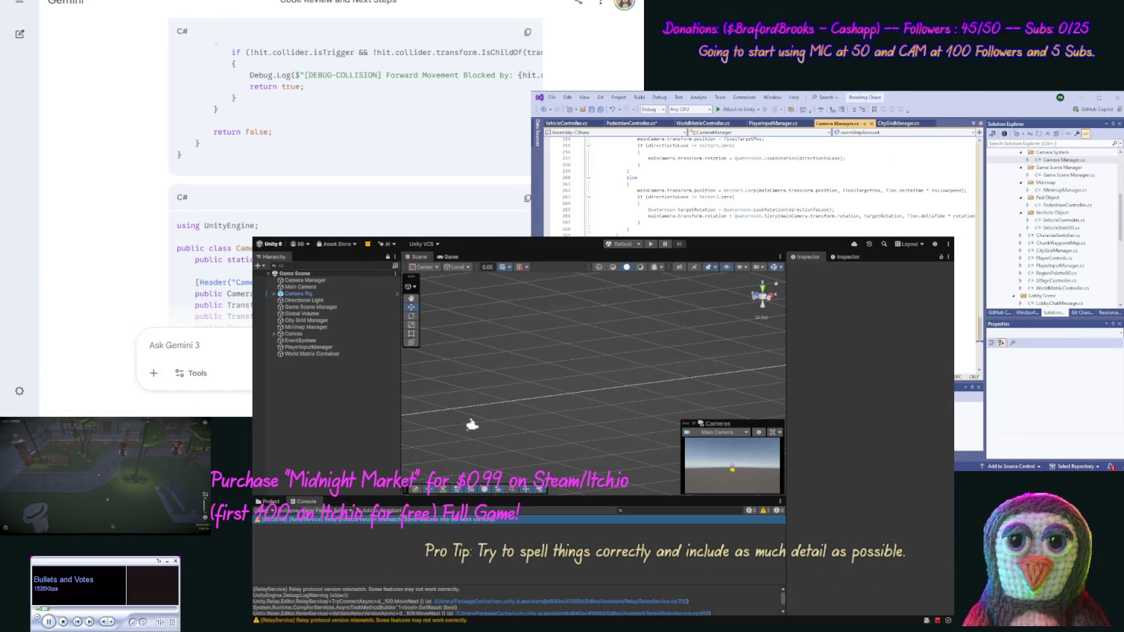
{"action": "scroll", "coordinate": [130, 143], "scroll_direction": "down", "scroll_amount": 10}
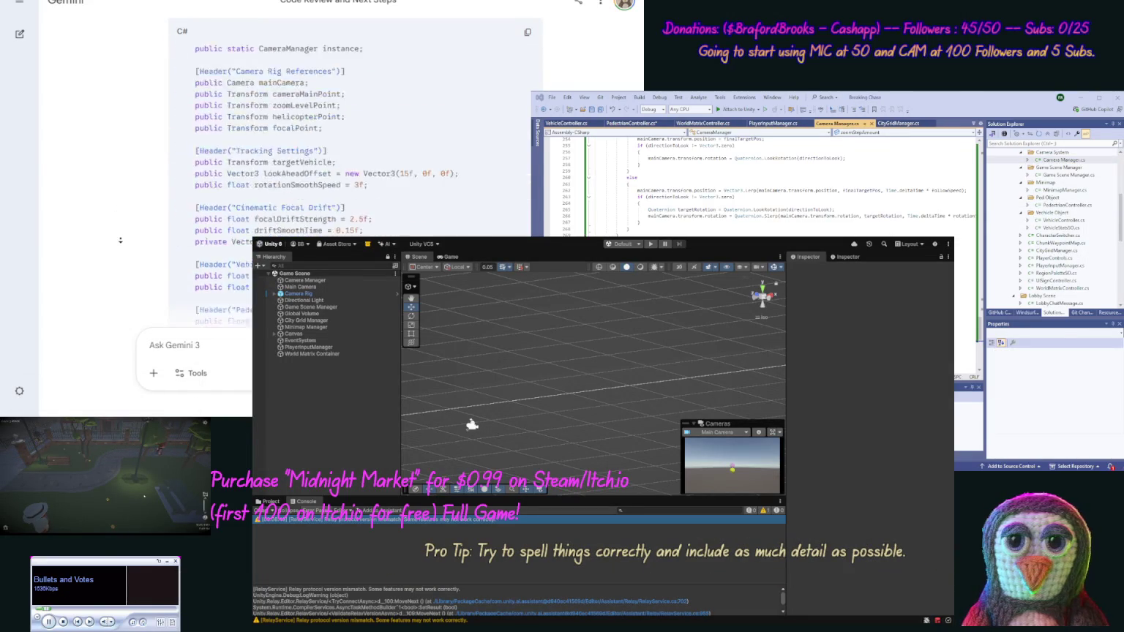
{"action": "scroll", "coordinate": [120, 240], "scroll_direction": "down", "scroll_amount": 10}
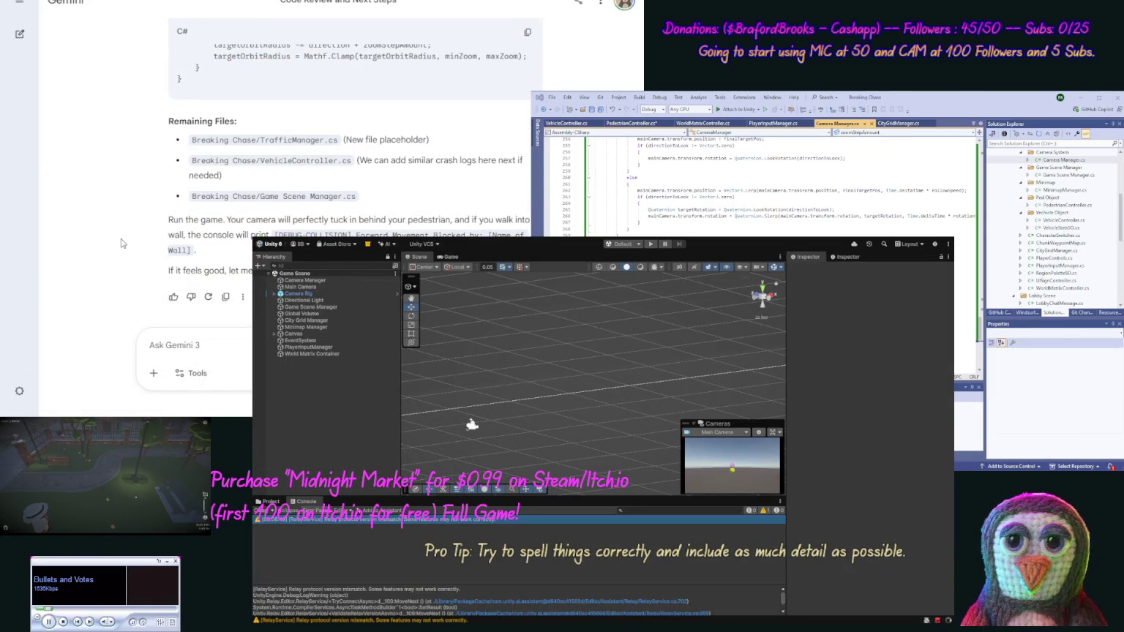
{"action": "left_click", "coordinate": [597, 109]}
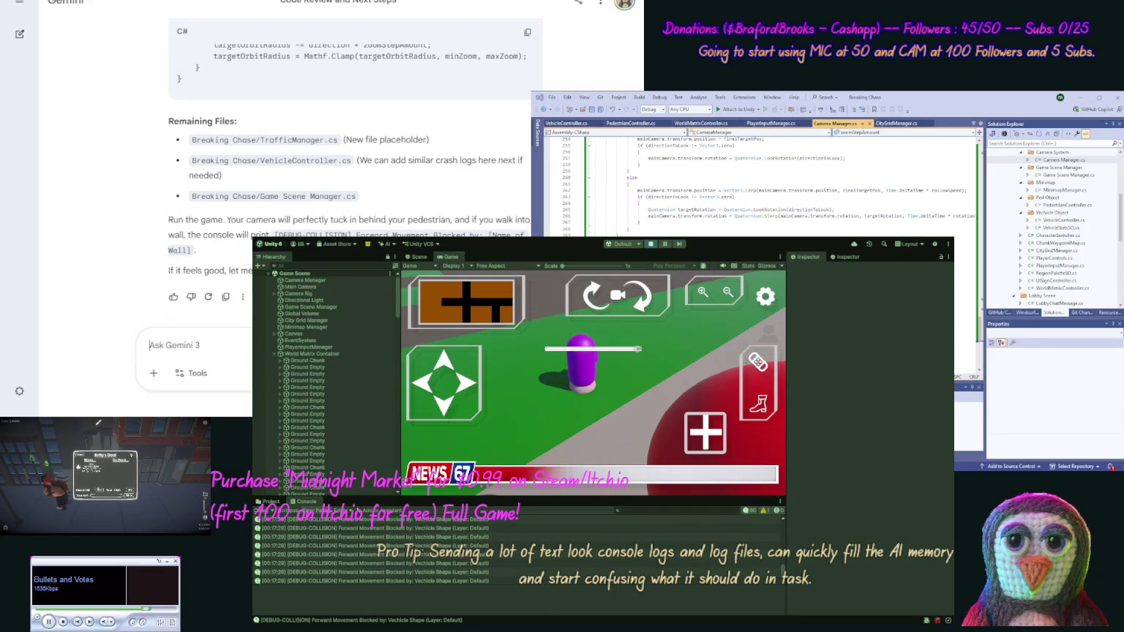
Begin a Gemini message about the collision with a game screenshot attached, then stop the game
{"action": "type", "text": "We got"}
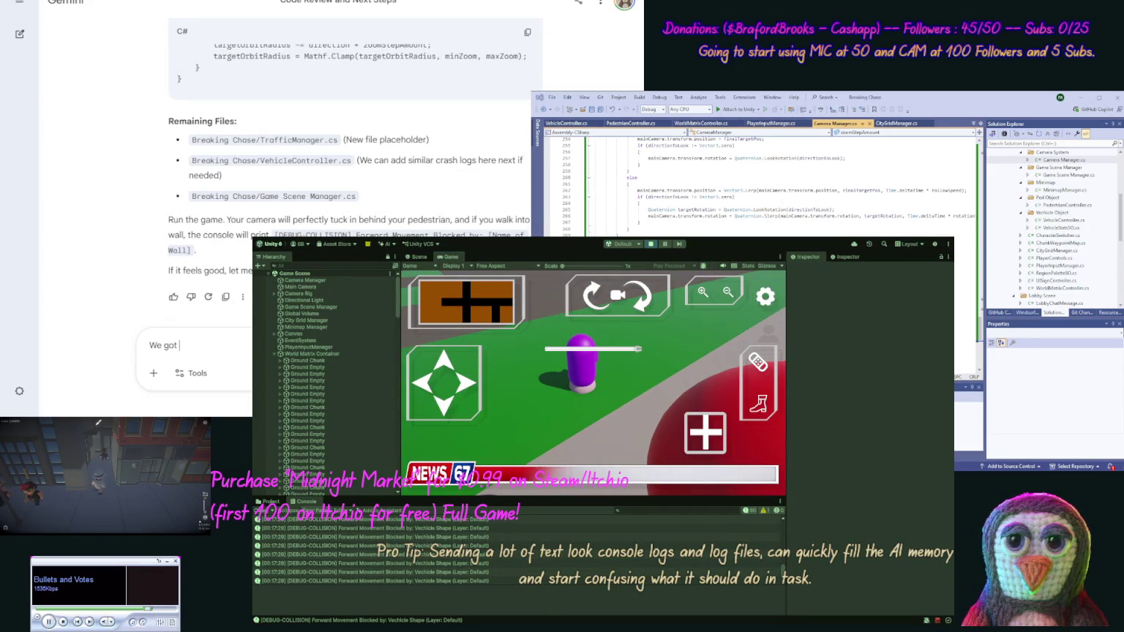
{"action": "key", "text": "ctrl+v"}
{"action": "type", "text": "att"}
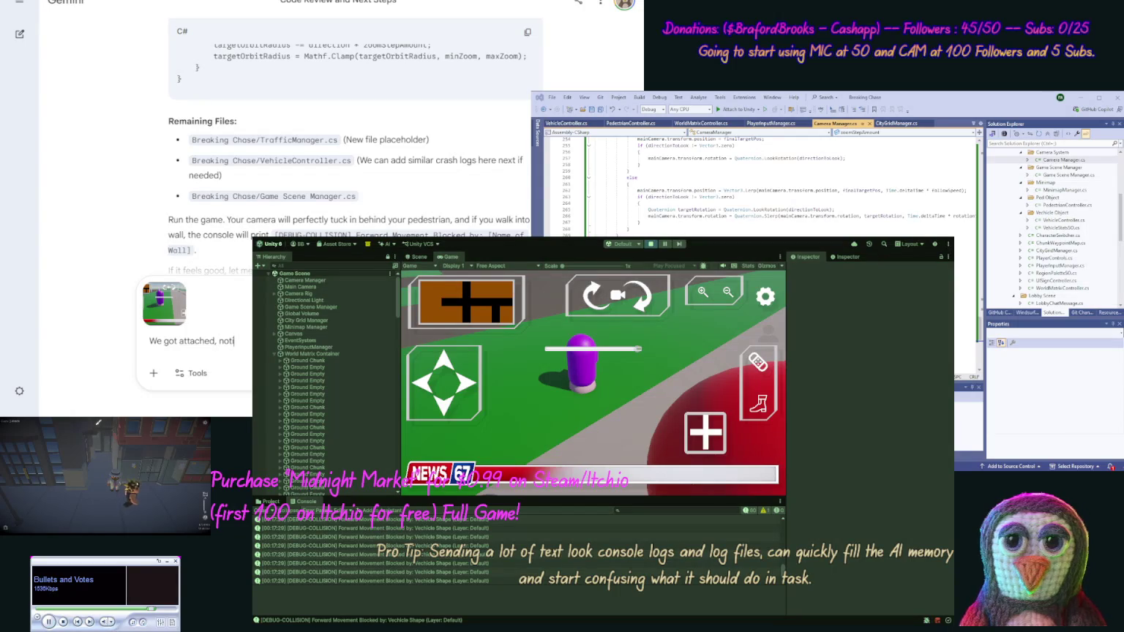
{"action": "type", "text": "u"}
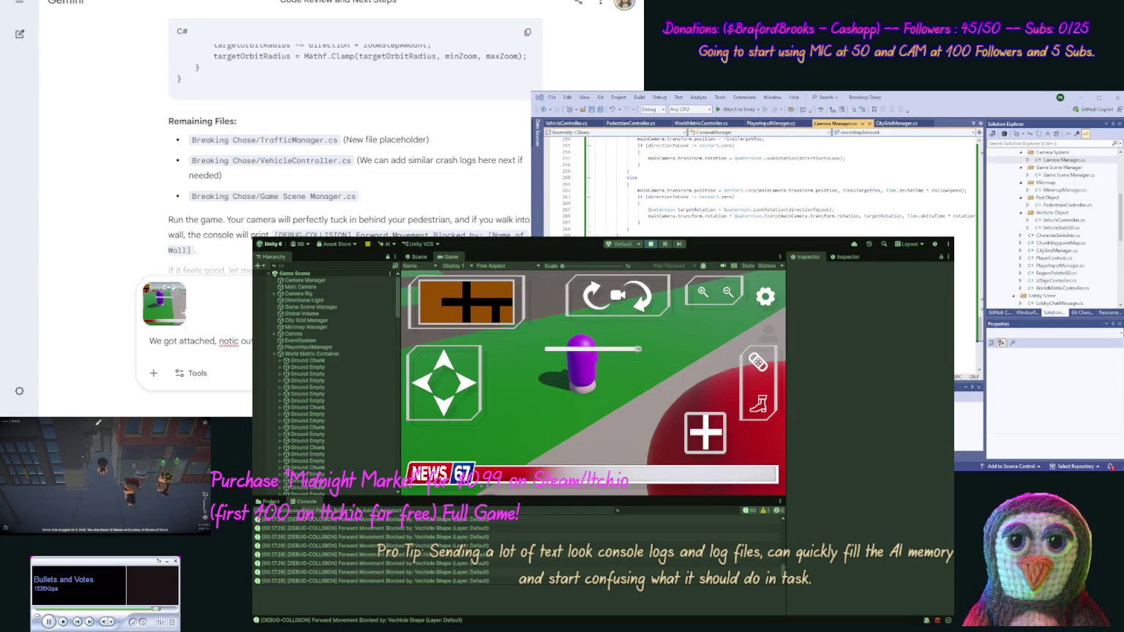
{"action": "type", "text": "e"}
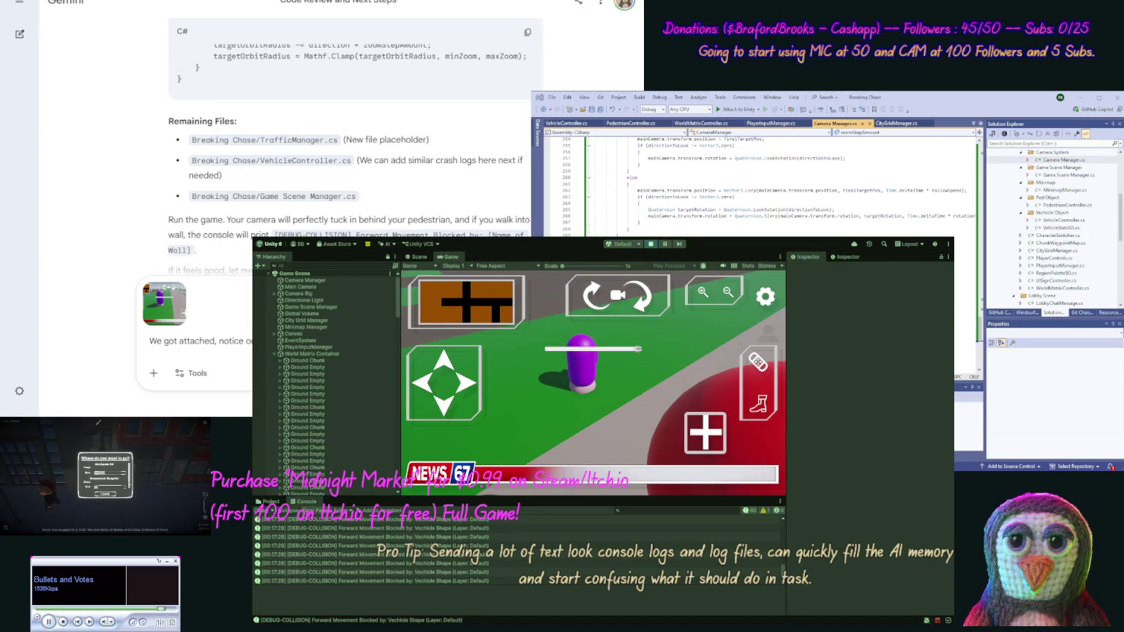
{"action": "left_click", "coordinate": [654, 246]}
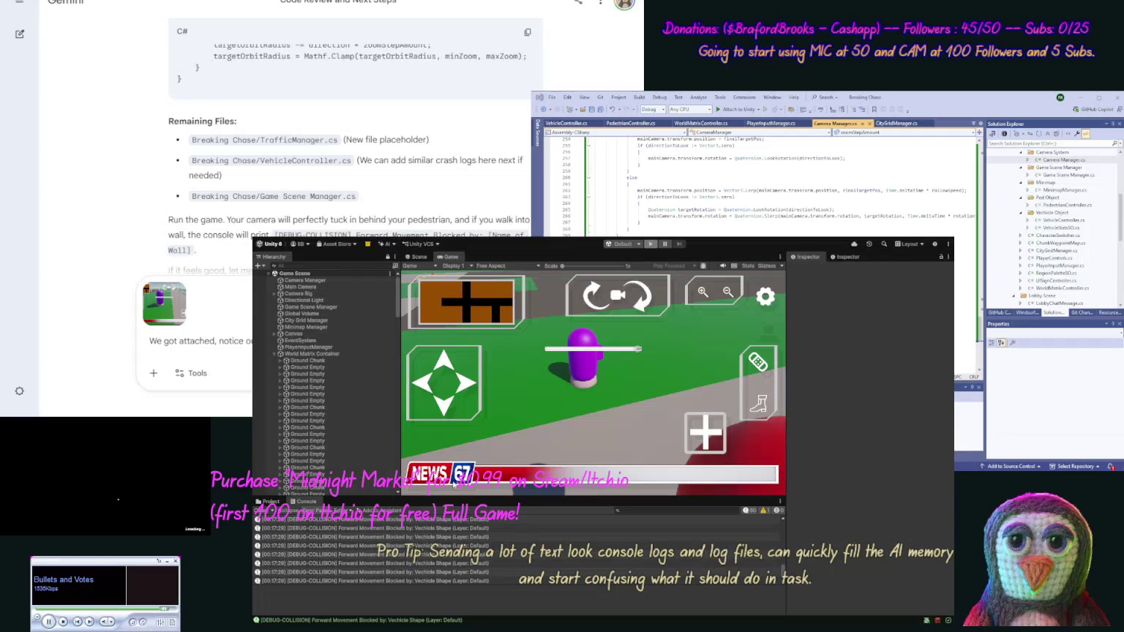
Inspect the collision log entries and open the Ground Chunk prefab for editing
{"action": "left_click", "coordinate": [516, 563]}
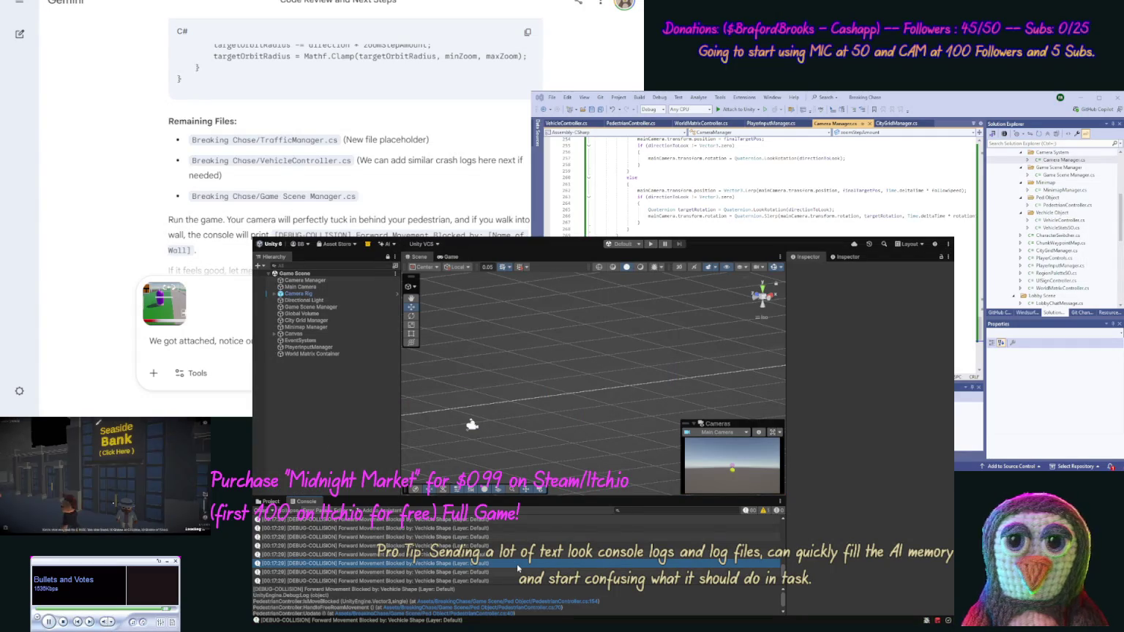
{"action": "key", "text": "ctrl+a"}
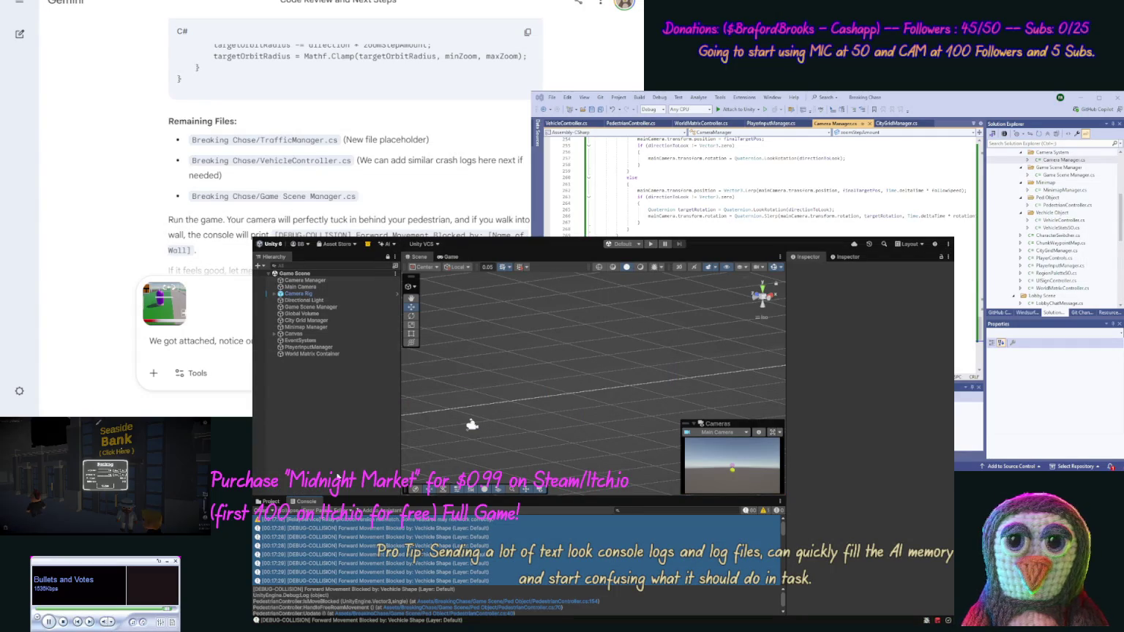
{"action": "left_click", "coordinate": [273, 502]}
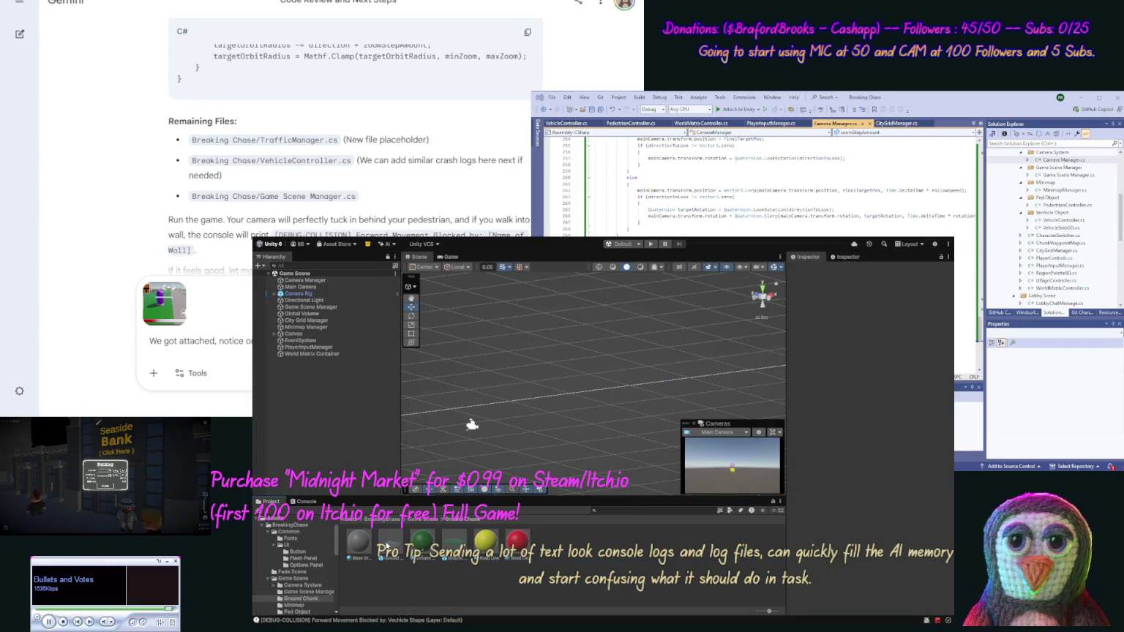
{"action": "left_click", "coordinate": [390, 543]}
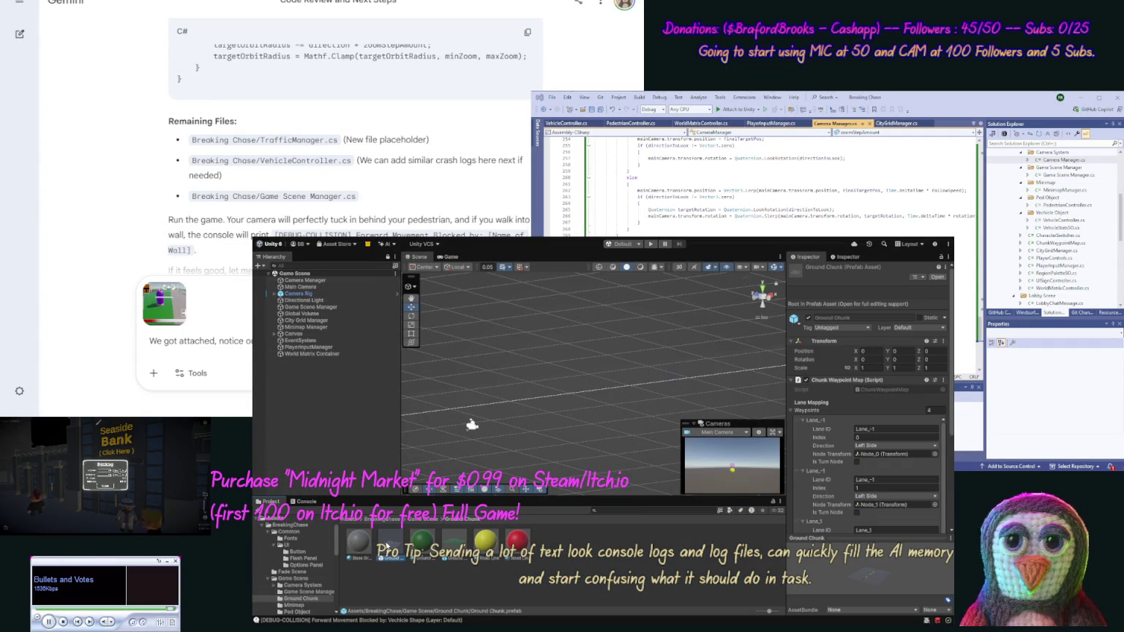
{"action": "double_click", "coordinate": [390, 543]}
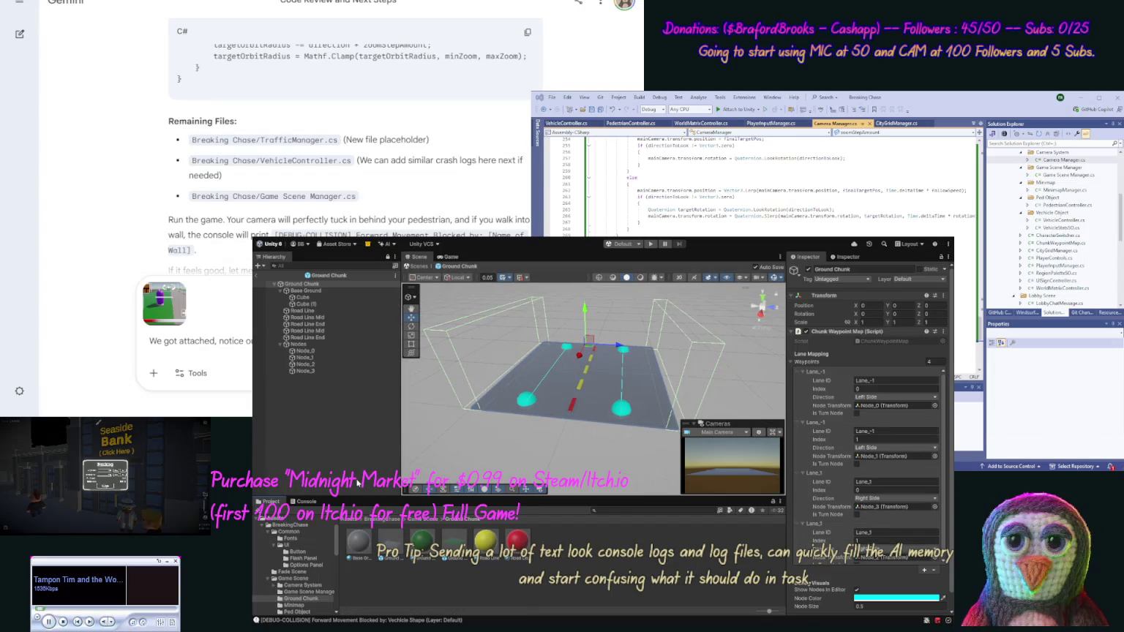
Uncheck Is Trigger on Cube and Cube (1) box colliders, then start Play mode again
{"action": "left_click", "coordinate": [301, 297]}
{"action": "left_click", "coordinate": [306, 304], "text": "shift"}
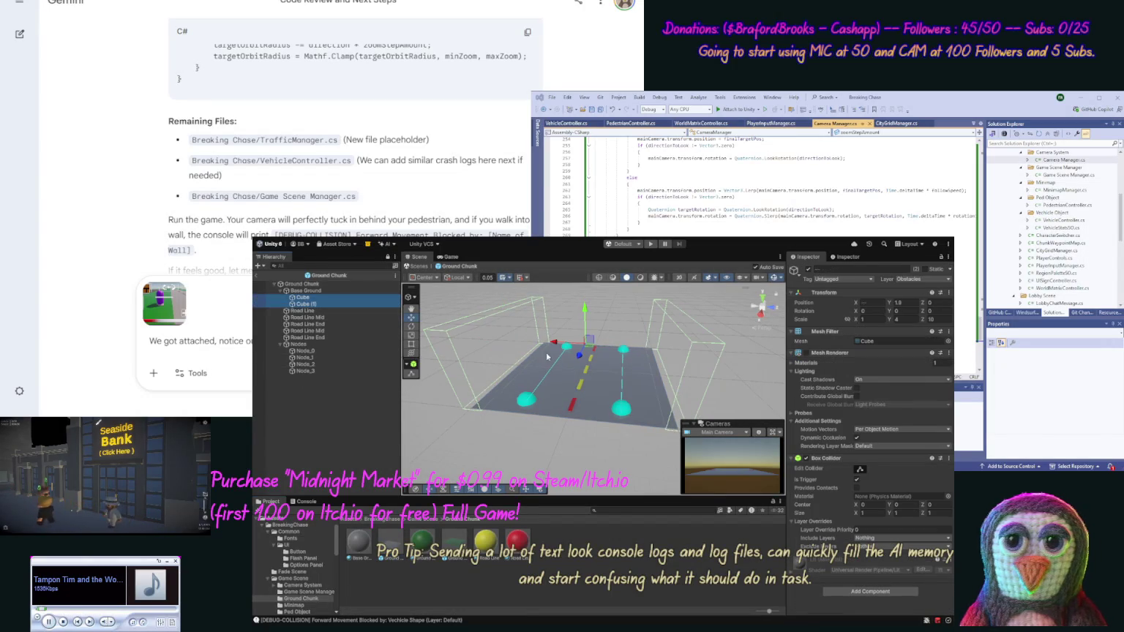
{"action": "left_click", "coordinate": [857, 479]}
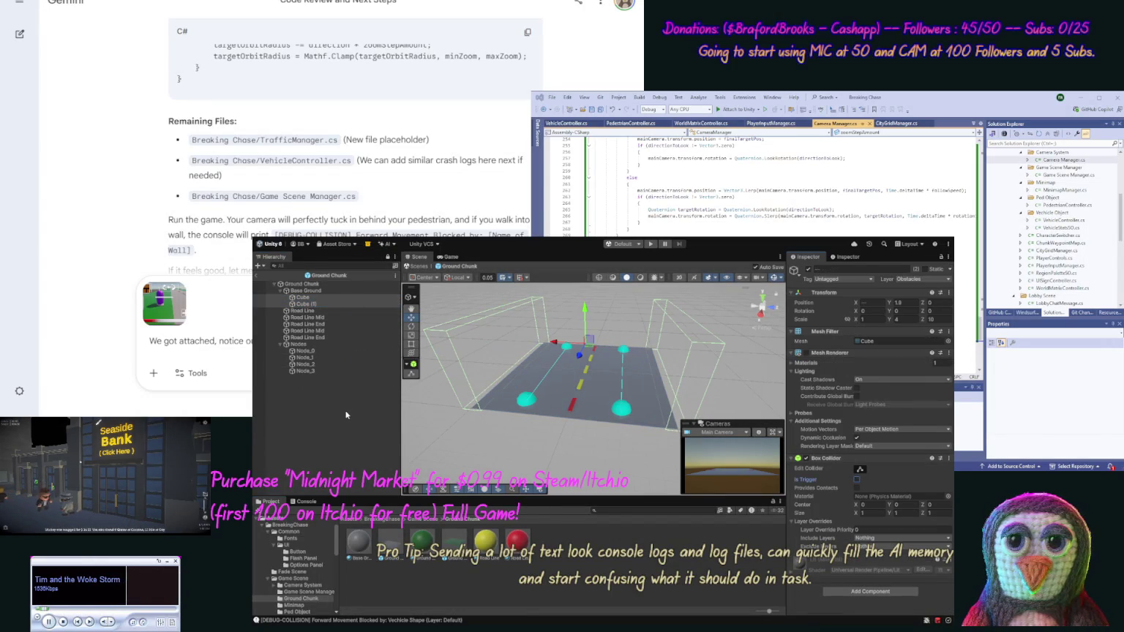
{"action": "left_click", "coordinate": [346, 415]}
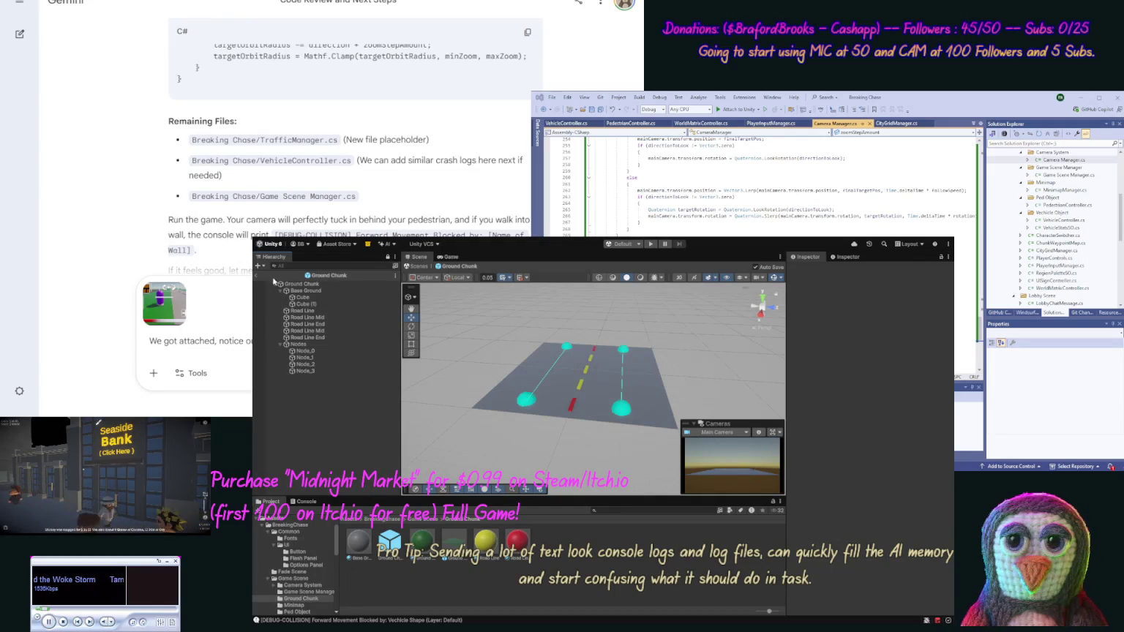
{"action": "left_click", "coordinate": [651, 244]}
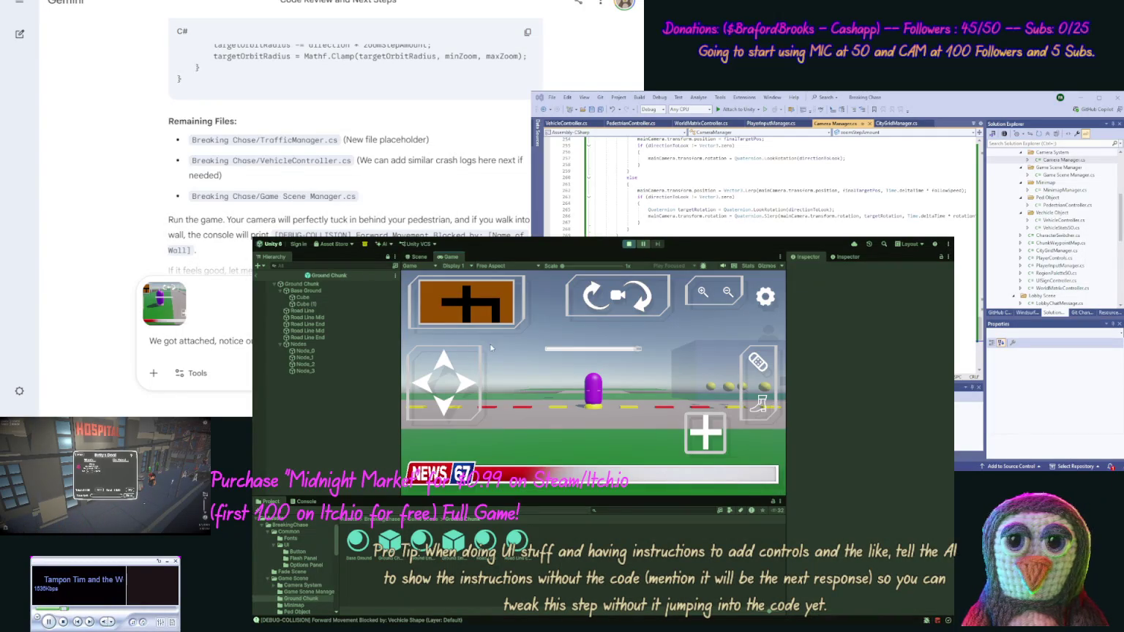
Walk the pedestrian along the road with W as the camera follows, then get into the vehicle
{"action": "key", "text": "w"}
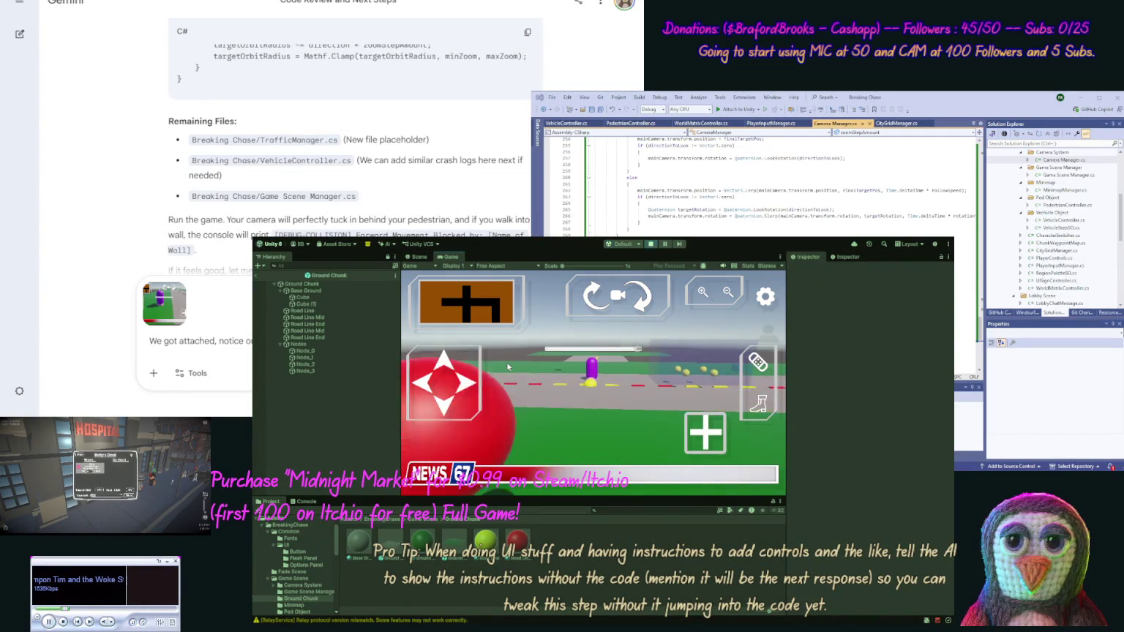
{"action": "key", "text": "w"}
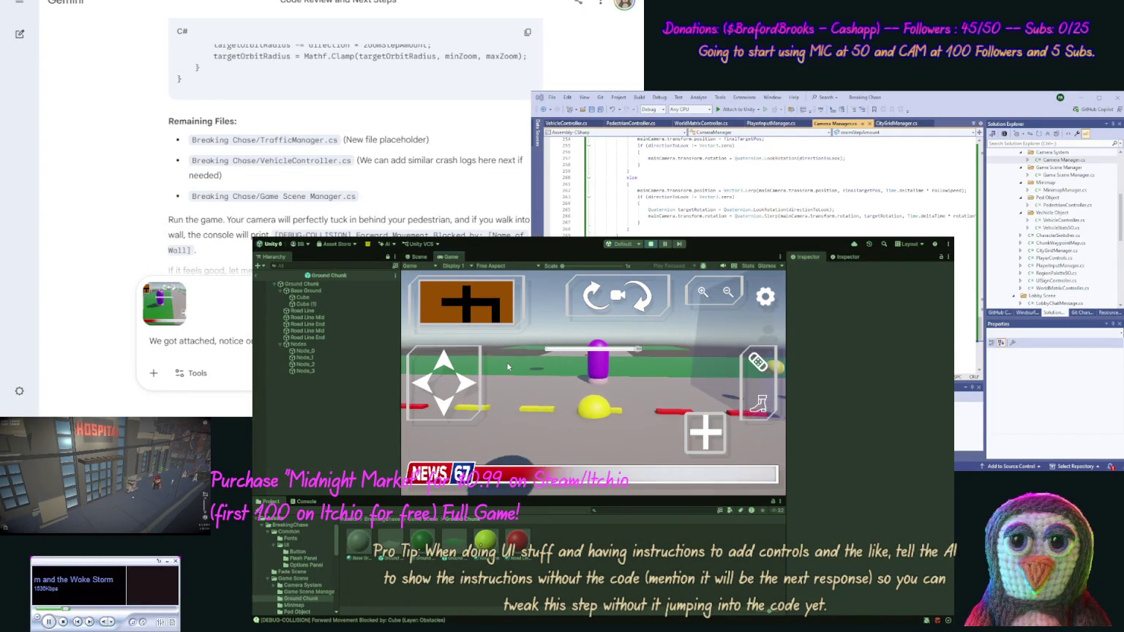
{"action": "key", "text": "w"}
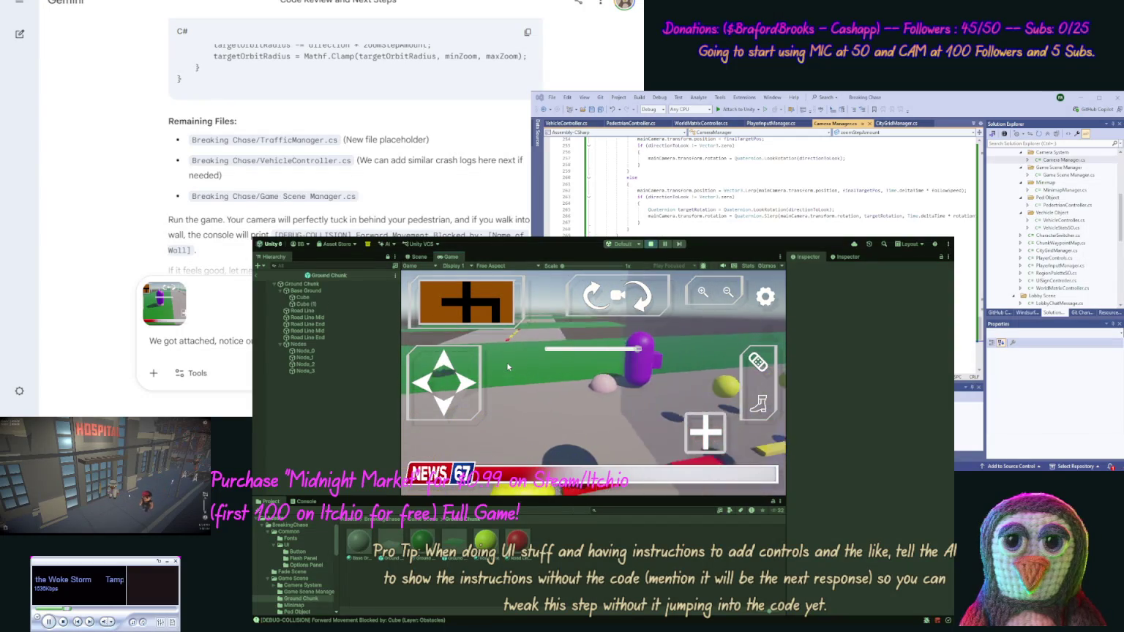
{"action": "key", "text": "w"}
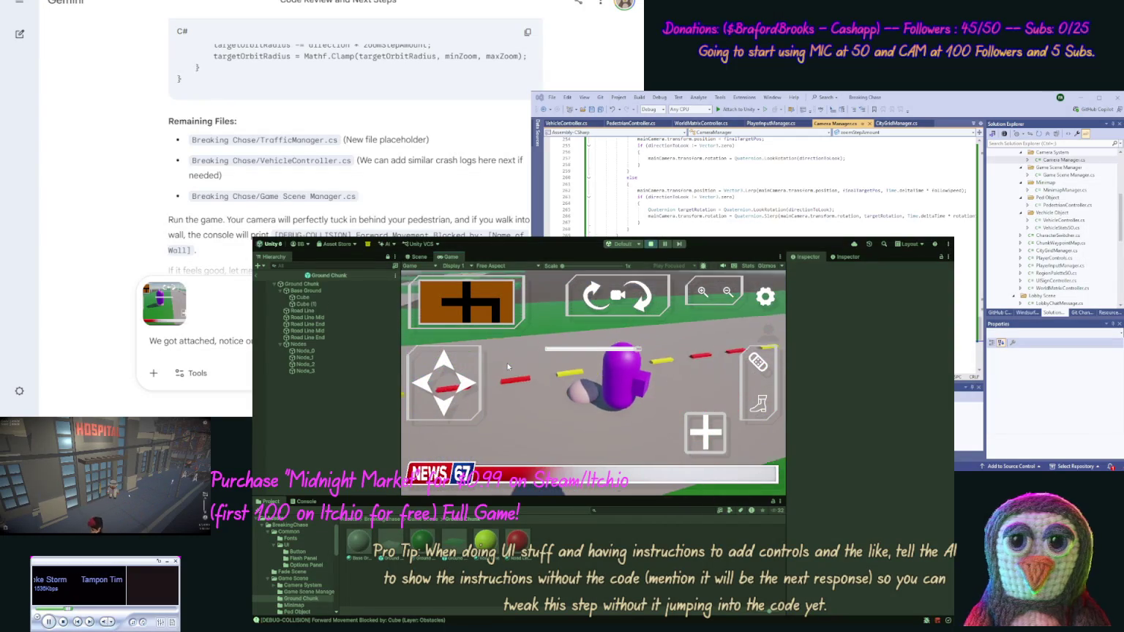
{"action": "key", "text": "w"}
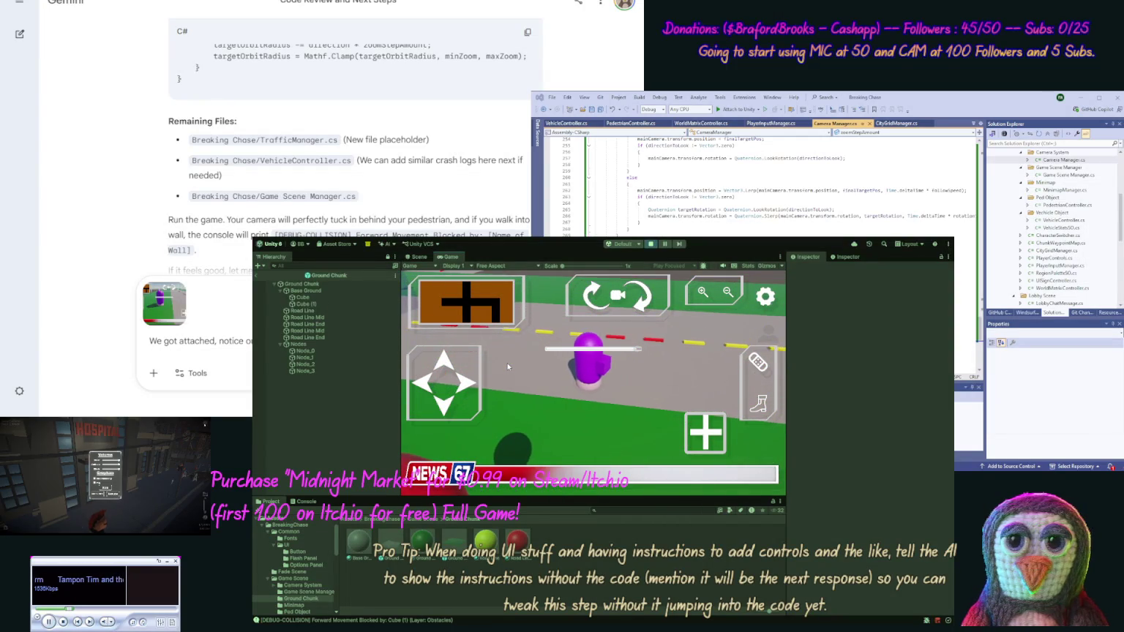
{"action": "key", "text": "w"}
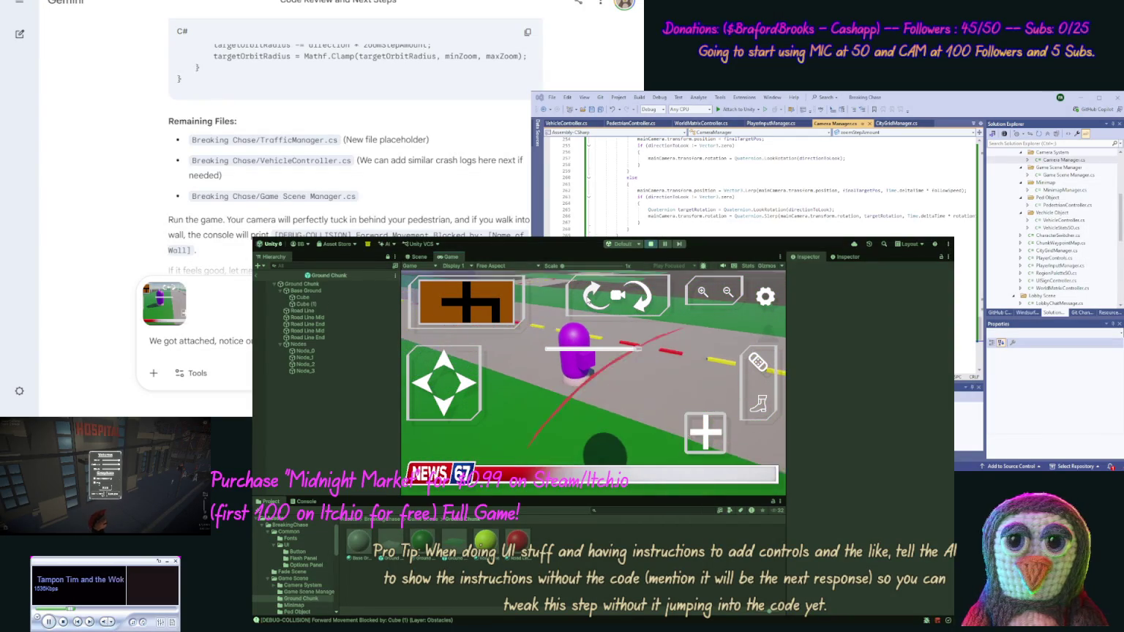
{"action": "key", "text": "w"}
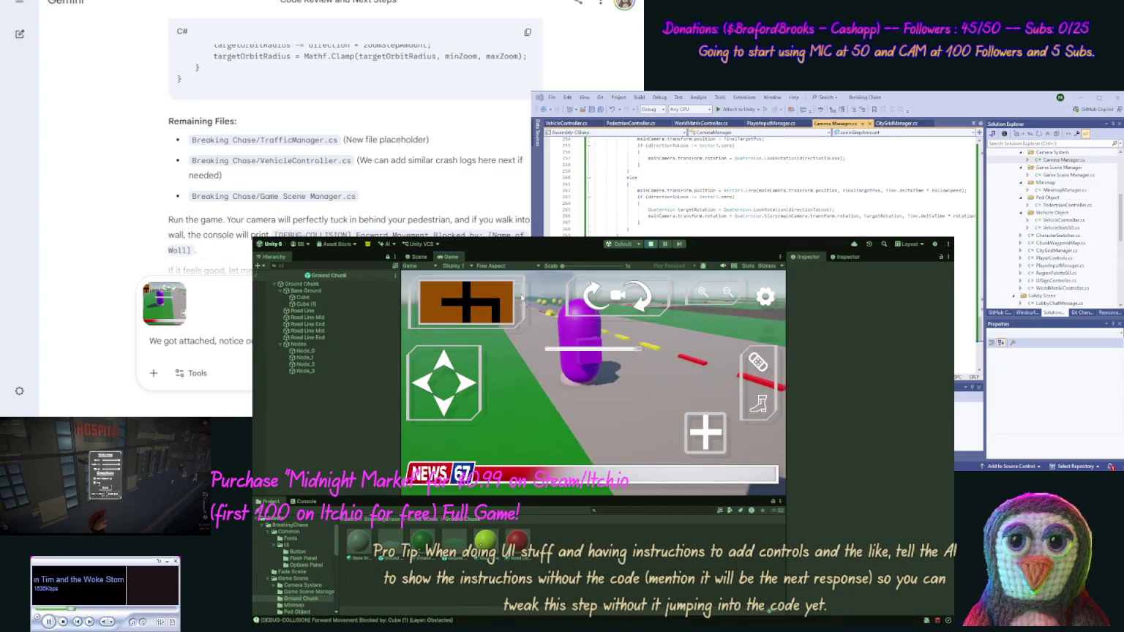
{"action": "key", "text": "w"}
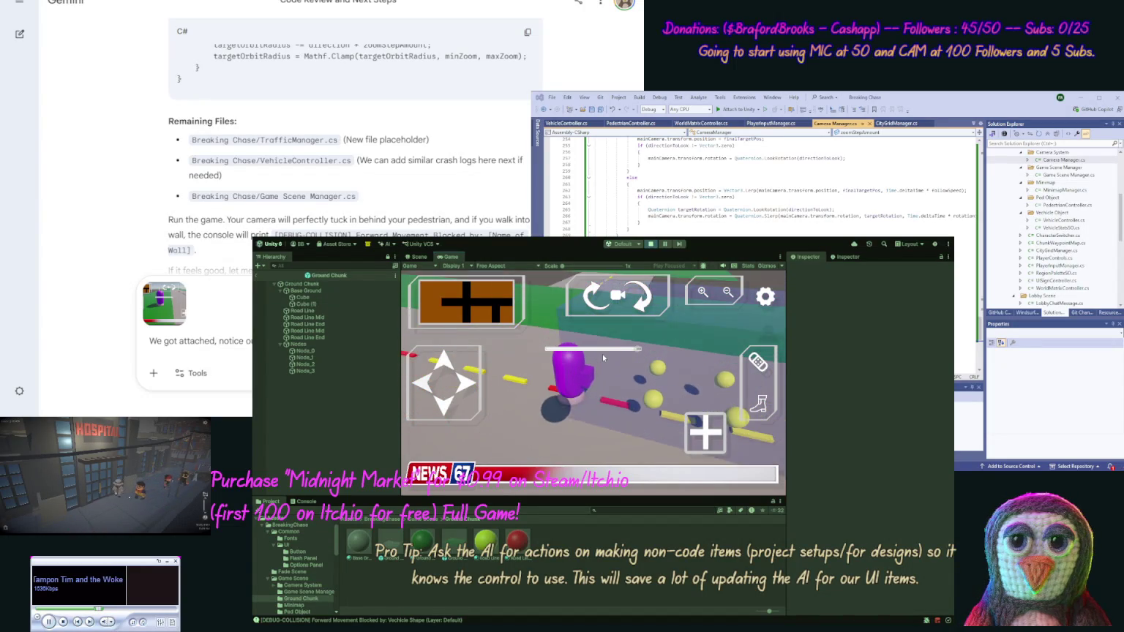
{"action": "left_click", "coordinate": [758, 366]}
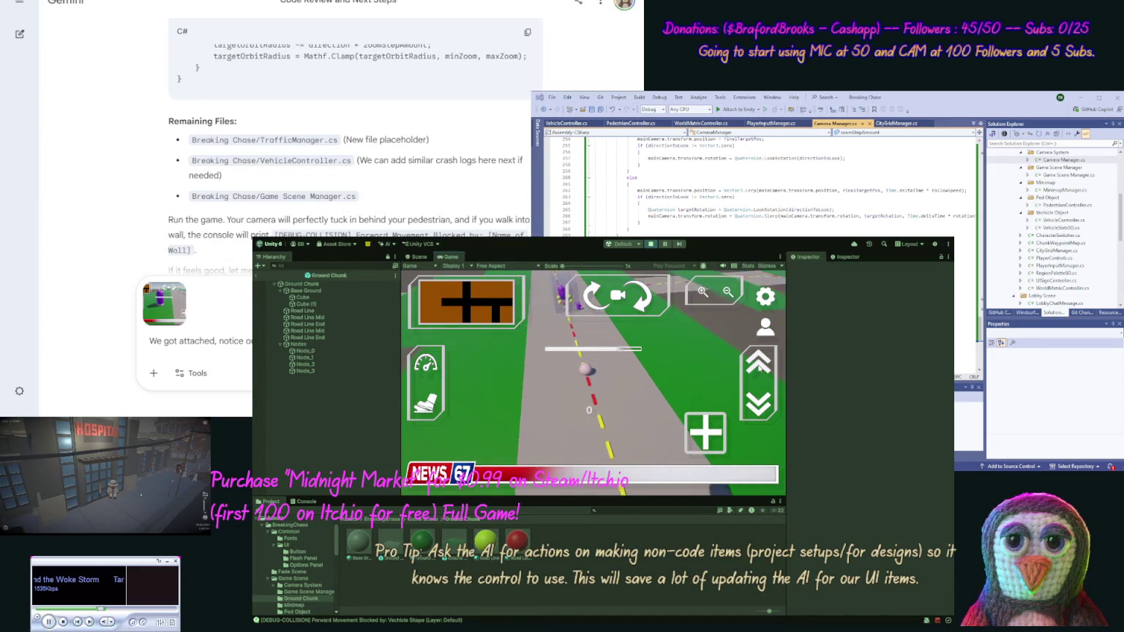
Accelerate the vehicle briefly, get back out on foot, and stop Play mode
{"action": "left_click", "coordinate": [758, 367]}
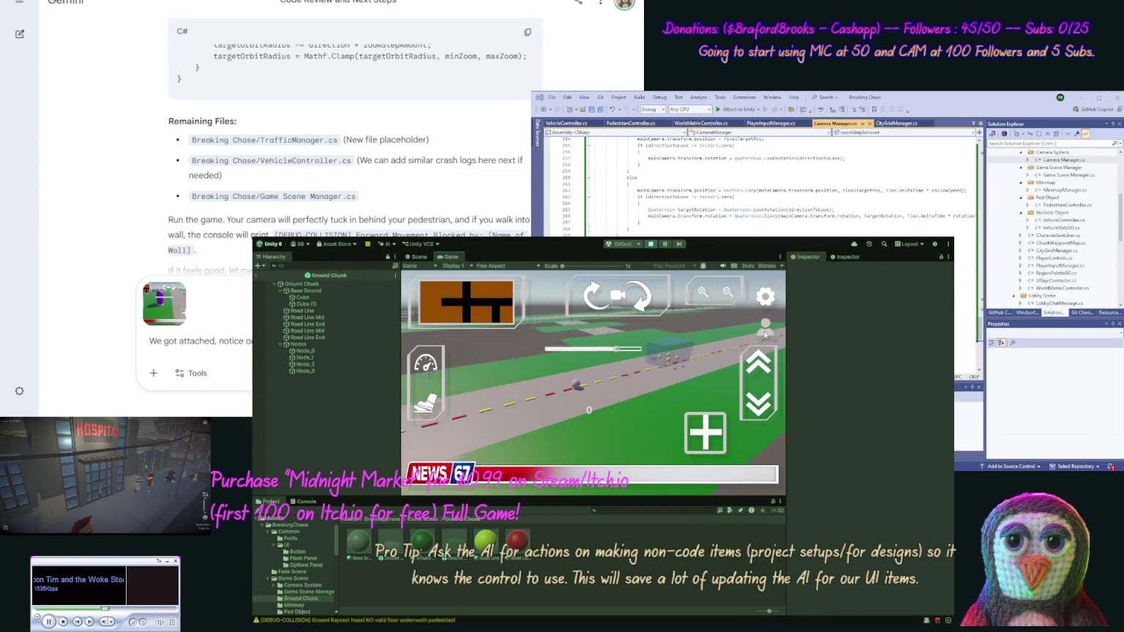
{"action": "left_click", "coordinate": [764, 333]}
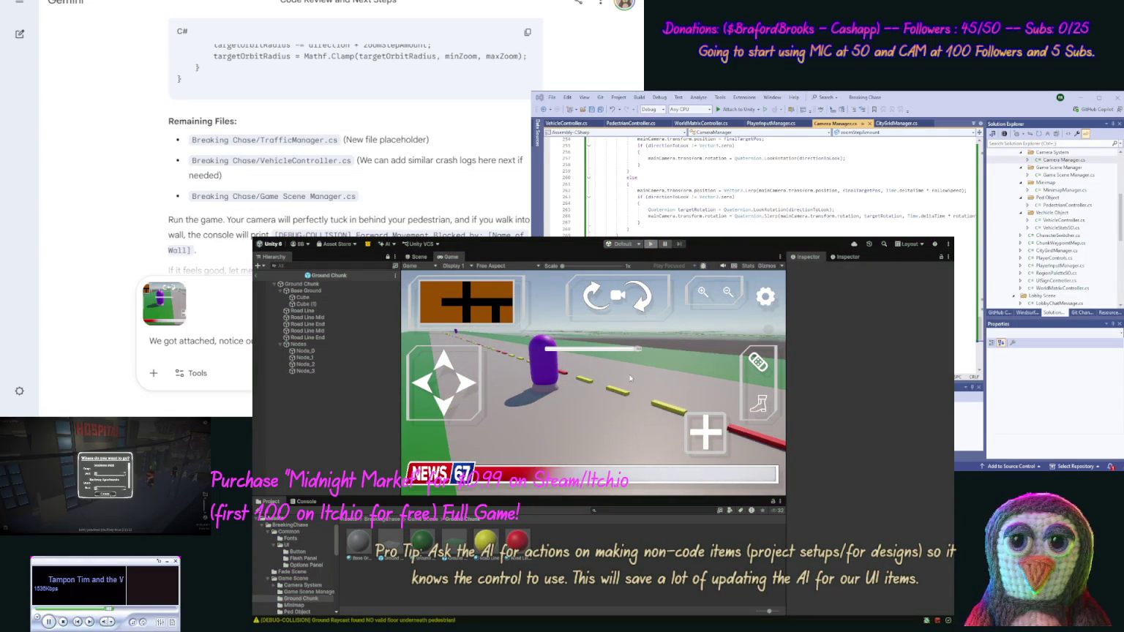
{"action": "left_click", "coordinate": [650, 244]}
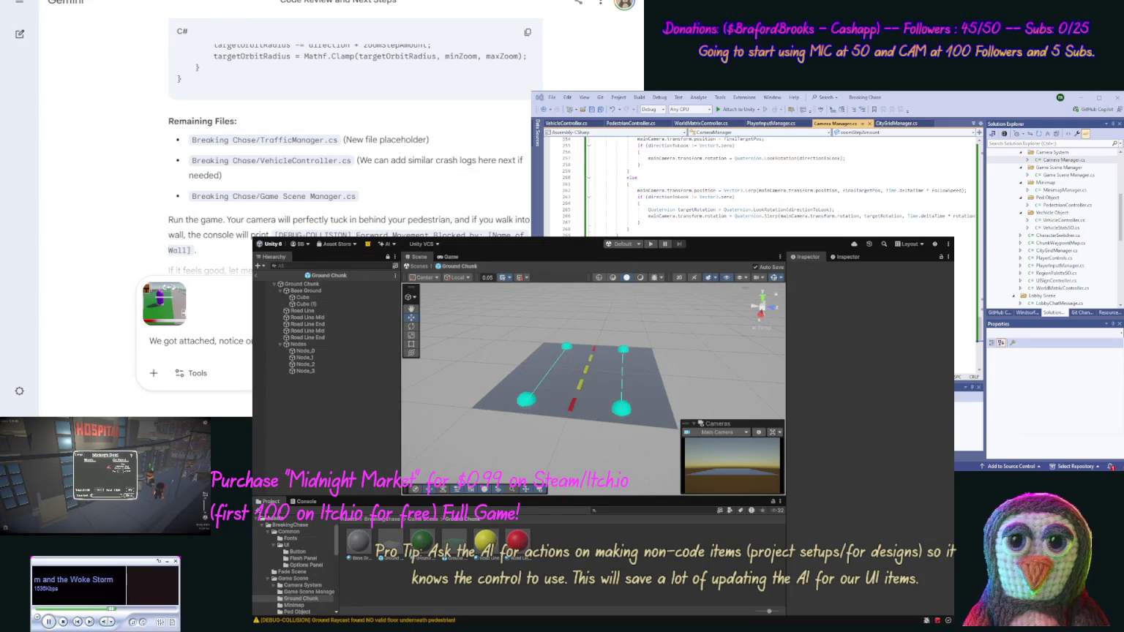
Remove the screenshot attachment and send Gemini 'Ok fixed it, remove our deb…' to strip debug code
{"action": "left_click_drag", "start_coordinate": [132, 342], "coordinate": [135, 342]}
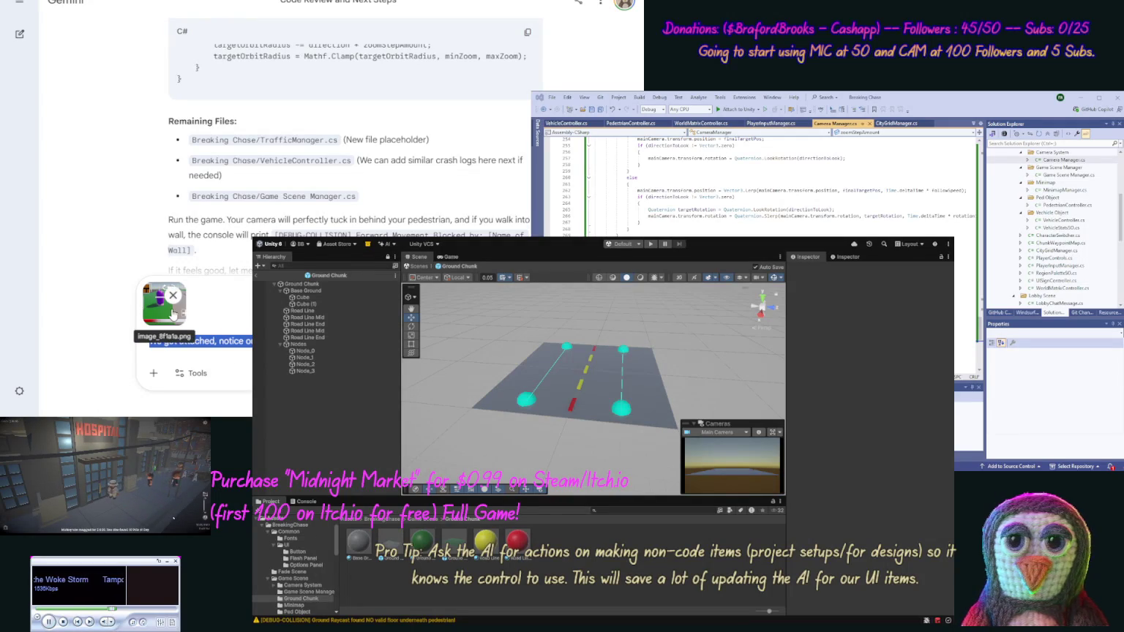
{"action": "left_click", "coordinate": [180, 288]}
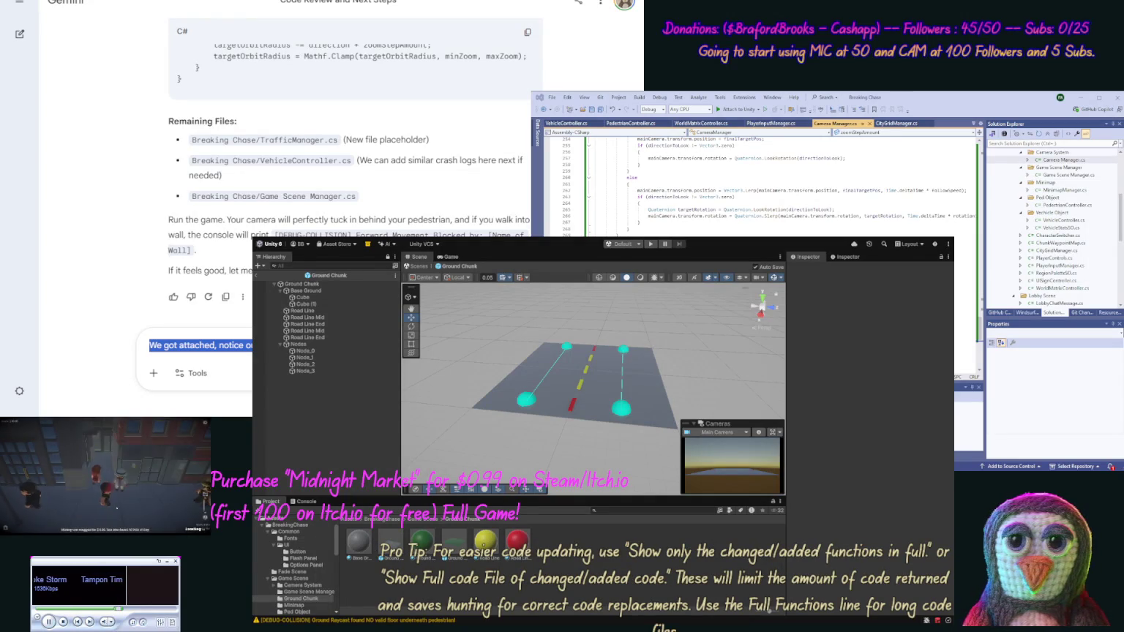
{"action": "key", "text": "ctrl+a"}
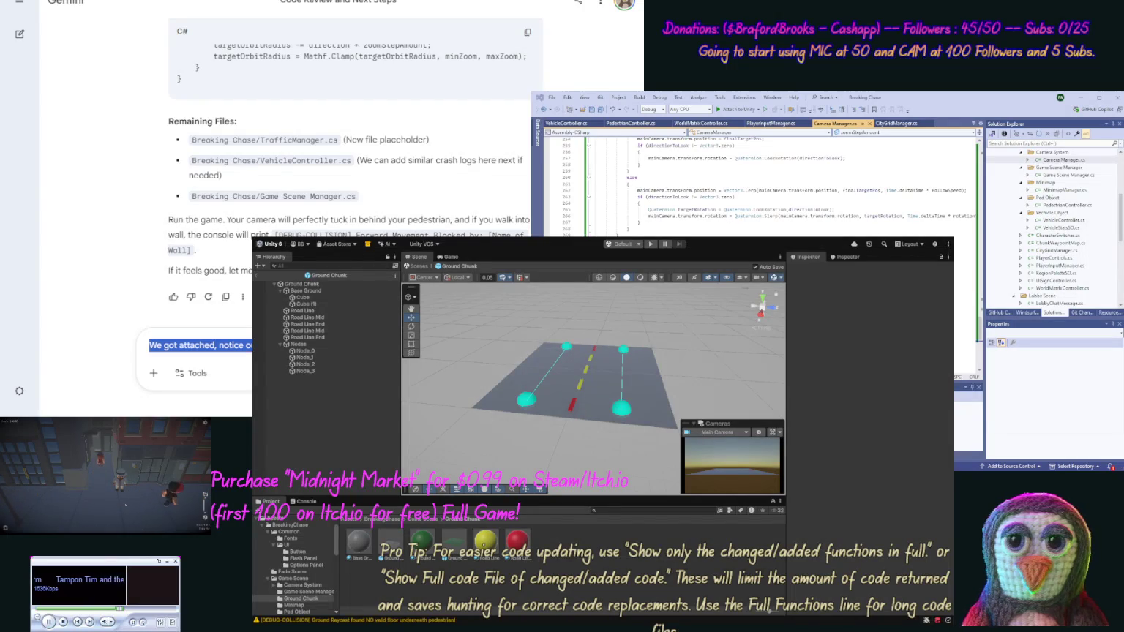
{"action": "type", "text": "Ok fixed it, remove our "}
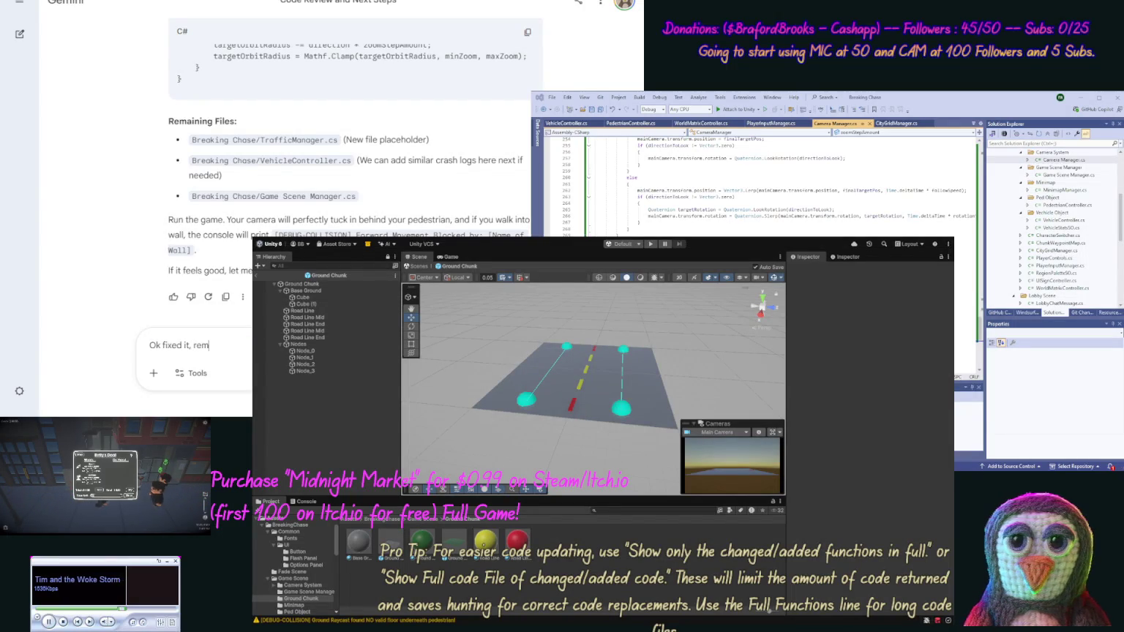
{"action": "type", "text": "deb"}
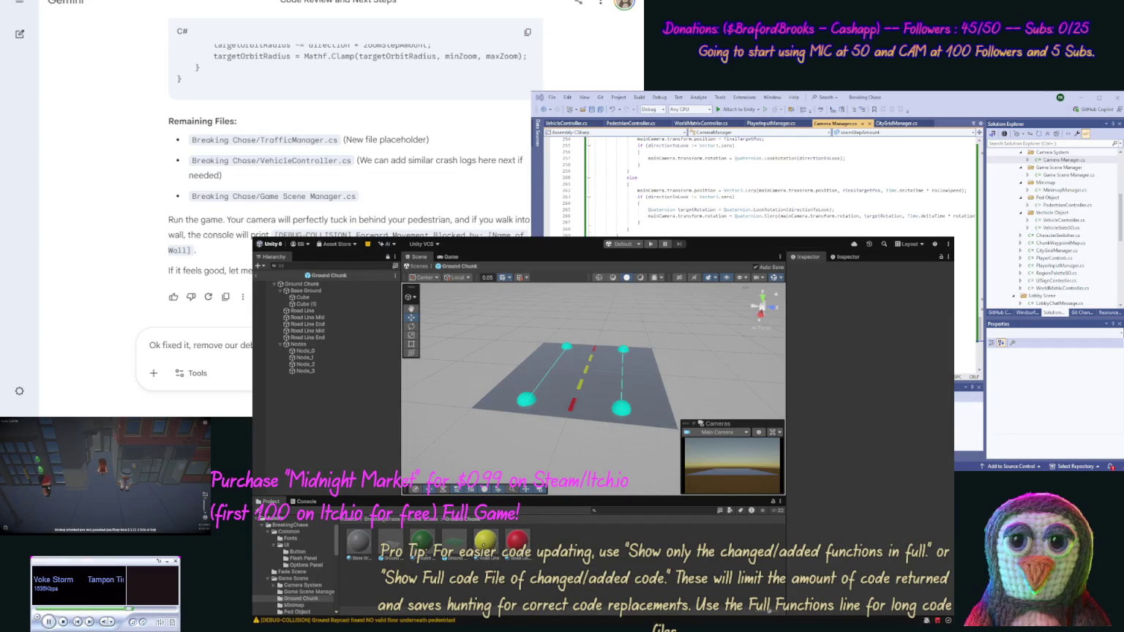
{"action": "key", "text": "Return"}
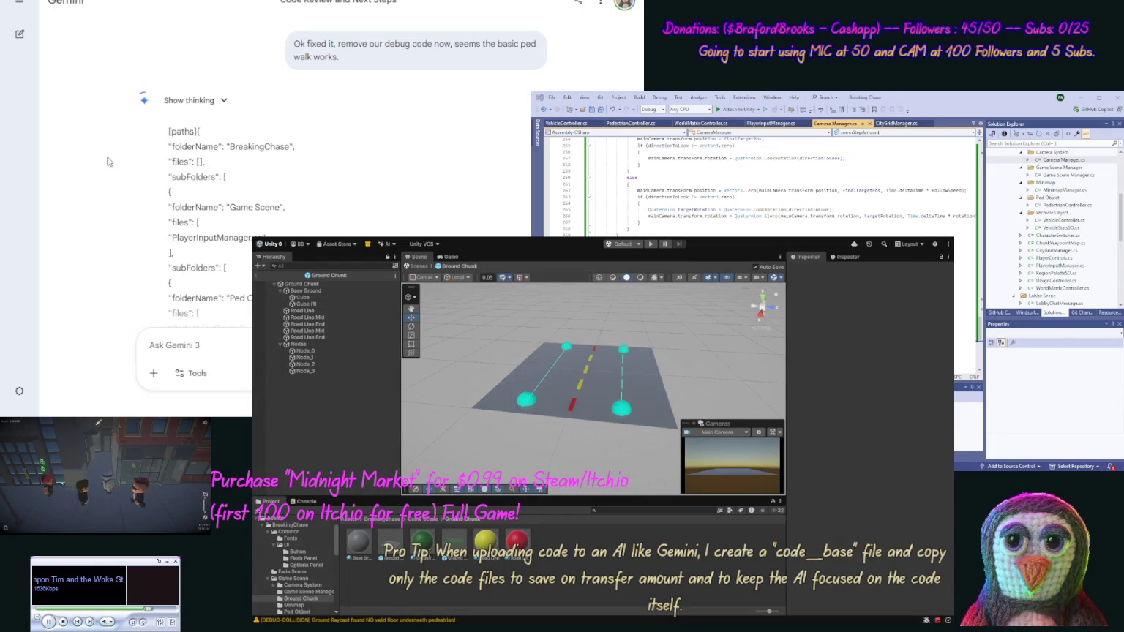
Scroll through Gemini's debug-removal reply toward the cleaned PlayerInputManager.cs code
{"action": "scroll", "coordinate": [108, 217], "scroll_direction": "down", "scroll_amount": 5}
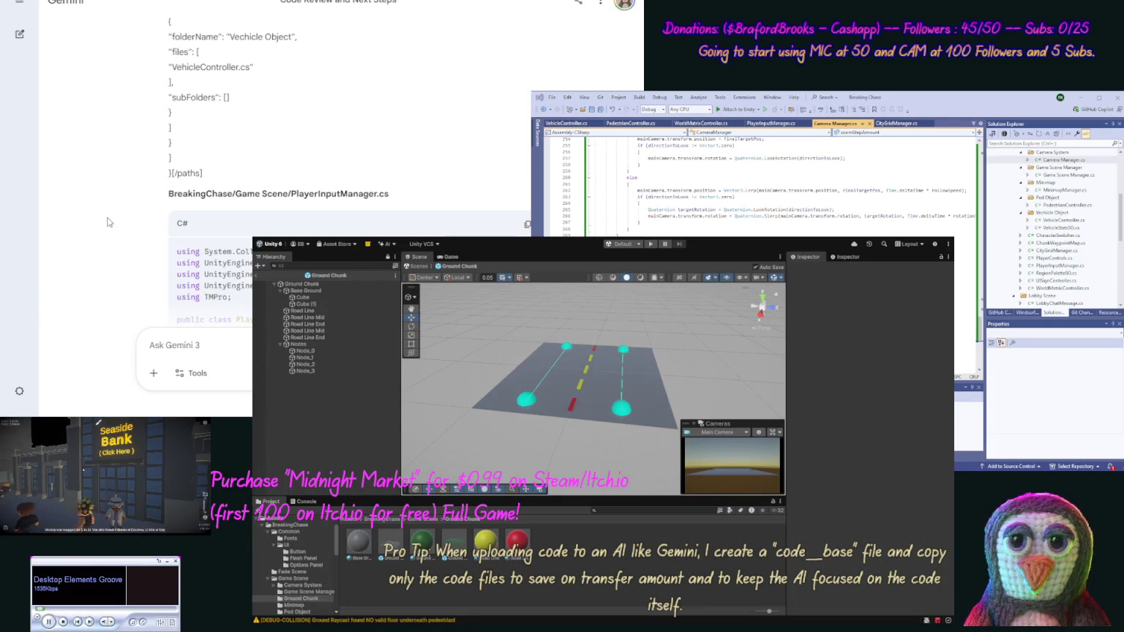
Replace PlayerInputManager.cs in Visual Studio with Gemini's debug-free version
{"action": "left_click", "coordinate": [525, 223]}
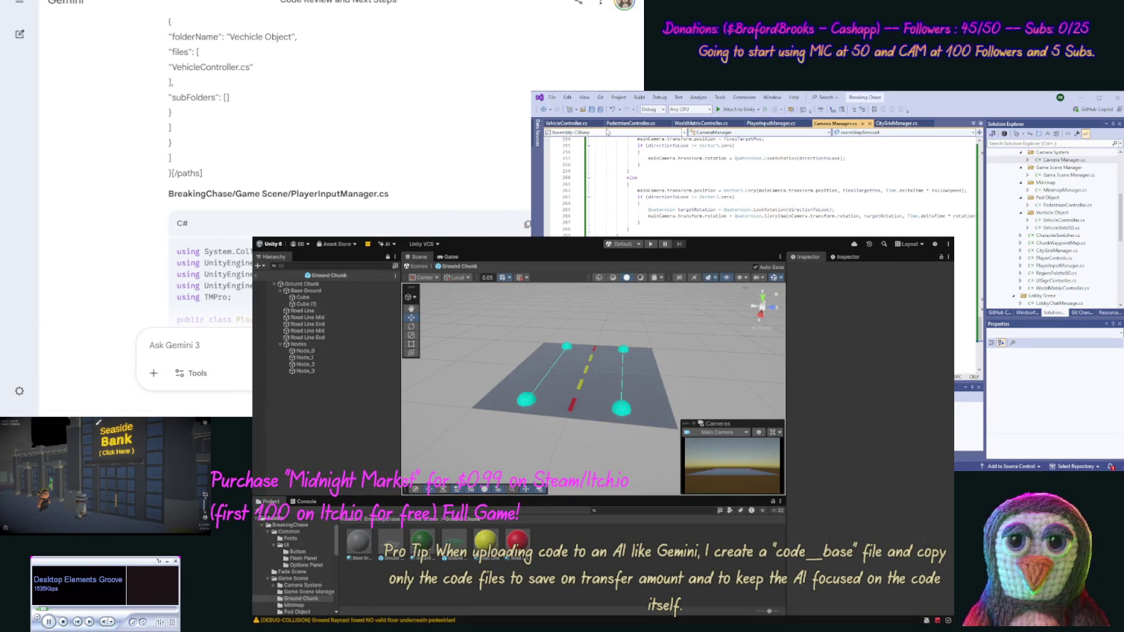
{"action": "left_click", "coordinate": [762, 123]}
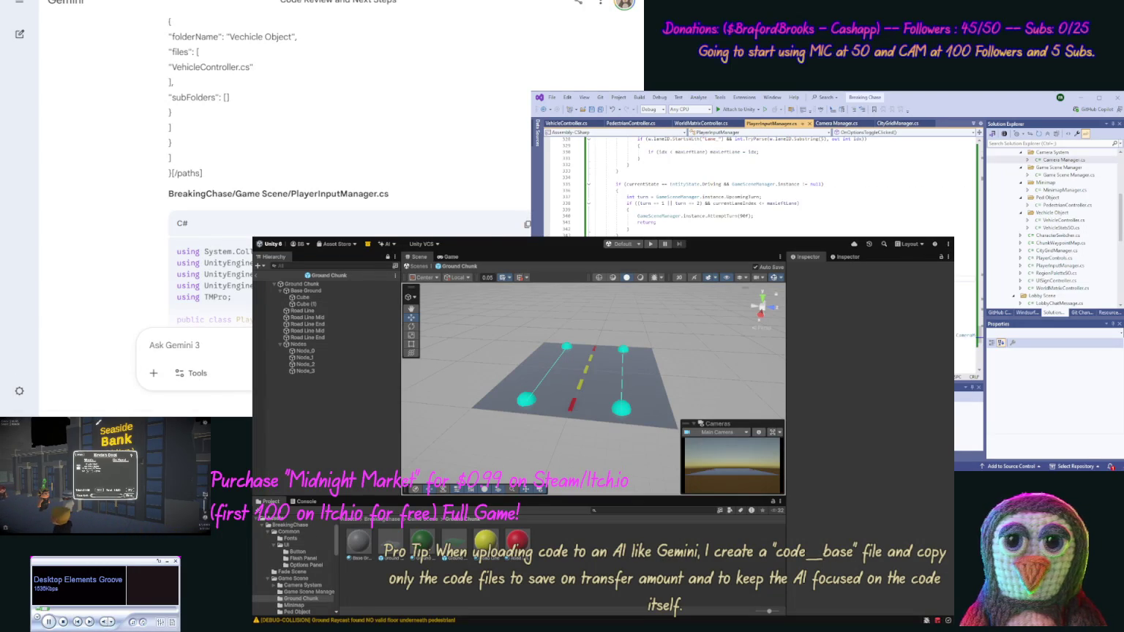
{"action": "key", "text": "ctrl+a"}
{"action": "key", "text": "ctrl+v"}
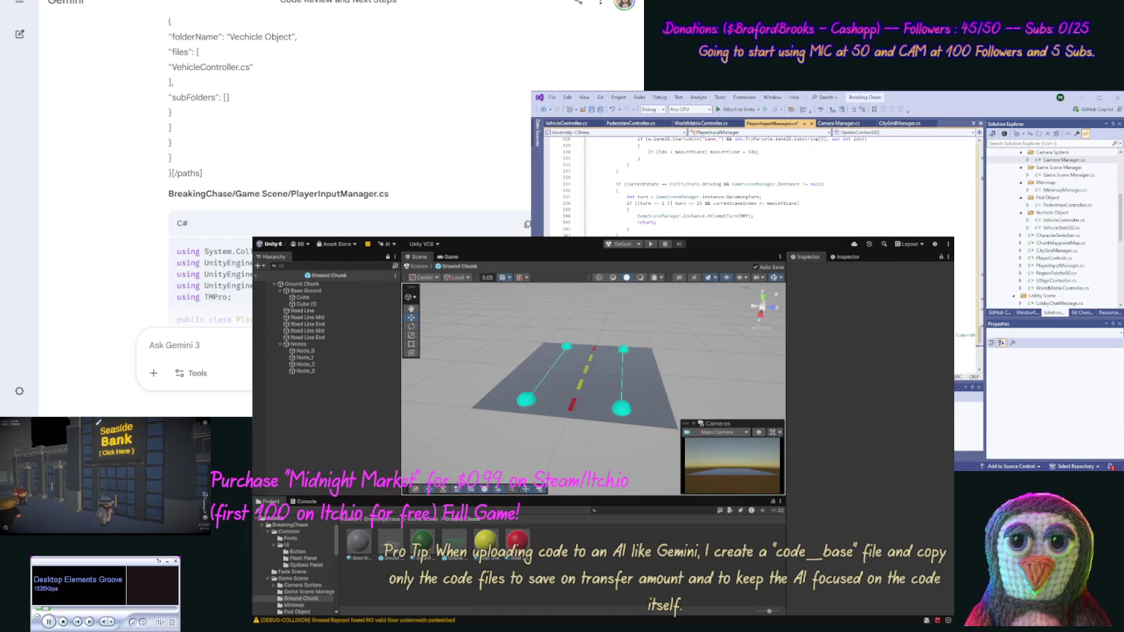
Replace PedestrianController.cs with Gemini's cleaned PedestrianController code
{"action": "scroll", "coordinate": [129, 161], "scroll_direction": "down", "scroll_amount": 10}
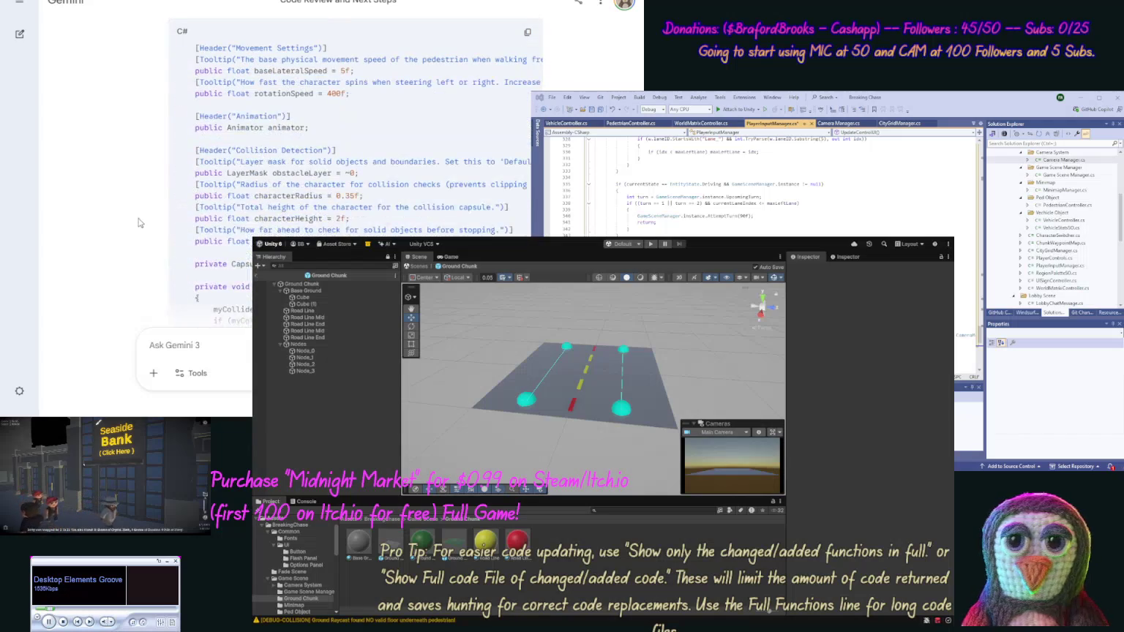
{"action": "middle_click", "coordinate": [141, 188]}
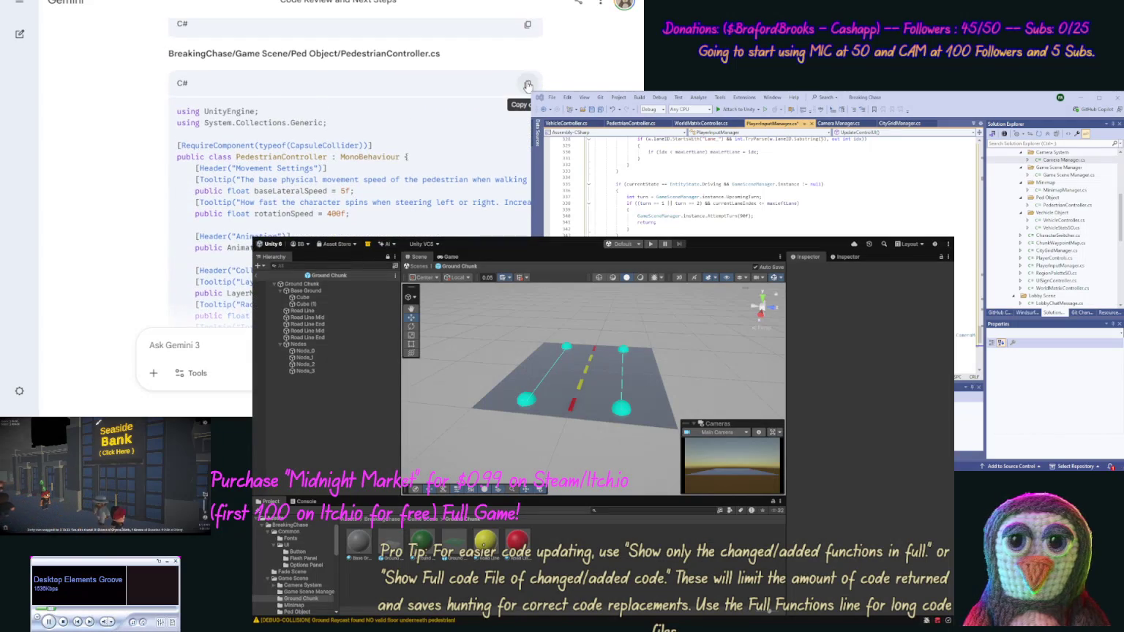
{"action": "left_click", "coordinate": [526, 83]}
{"action": "double_click", "coordinate": [1064, 204]}
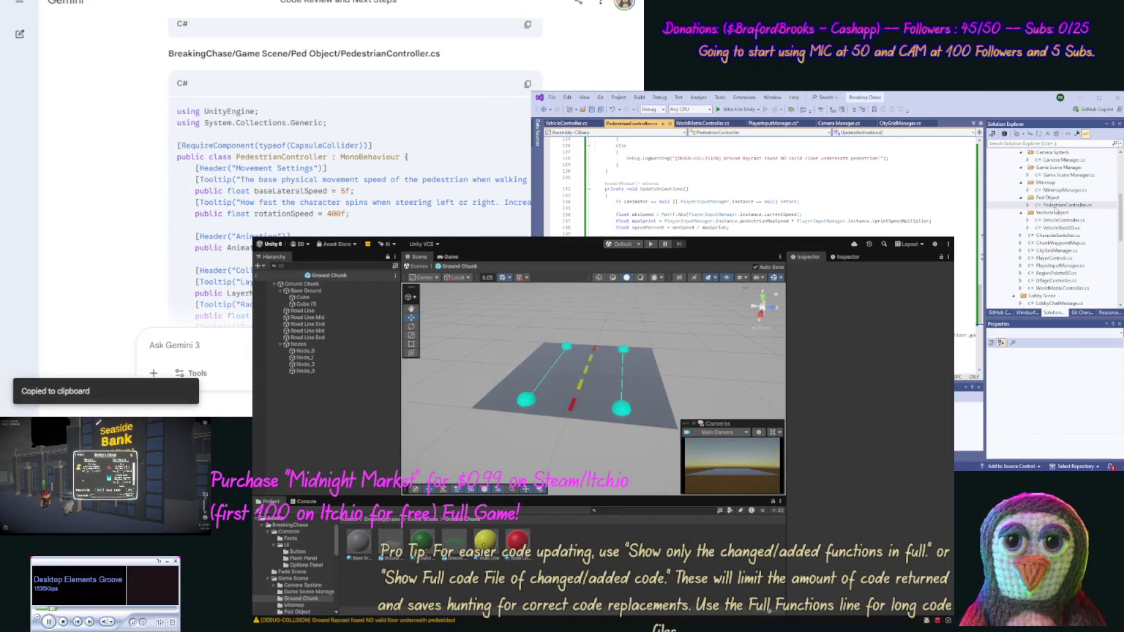
{"action": "key", "text": "ctrl+a"}
{"action": "key", "text": "ctrl+v"}
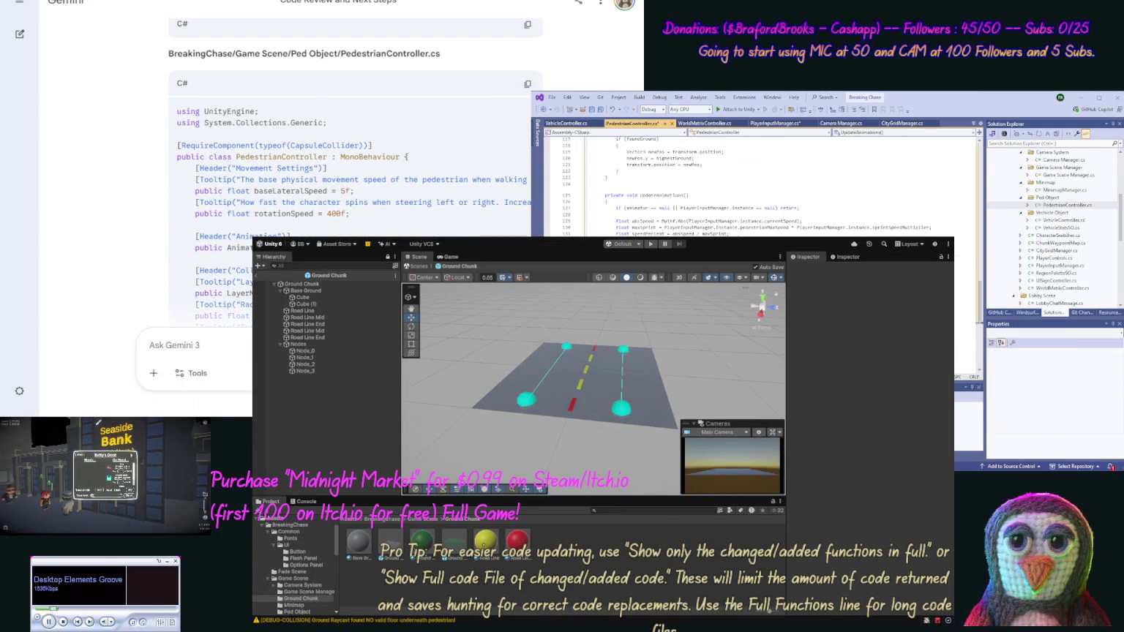
Replace VehicleController.cs with Gemini's cleaned code and save all scripts
{"action": "scroll", "coordinate": [130, 229], "scroll_direction": "down", "scroll_amount": 5}
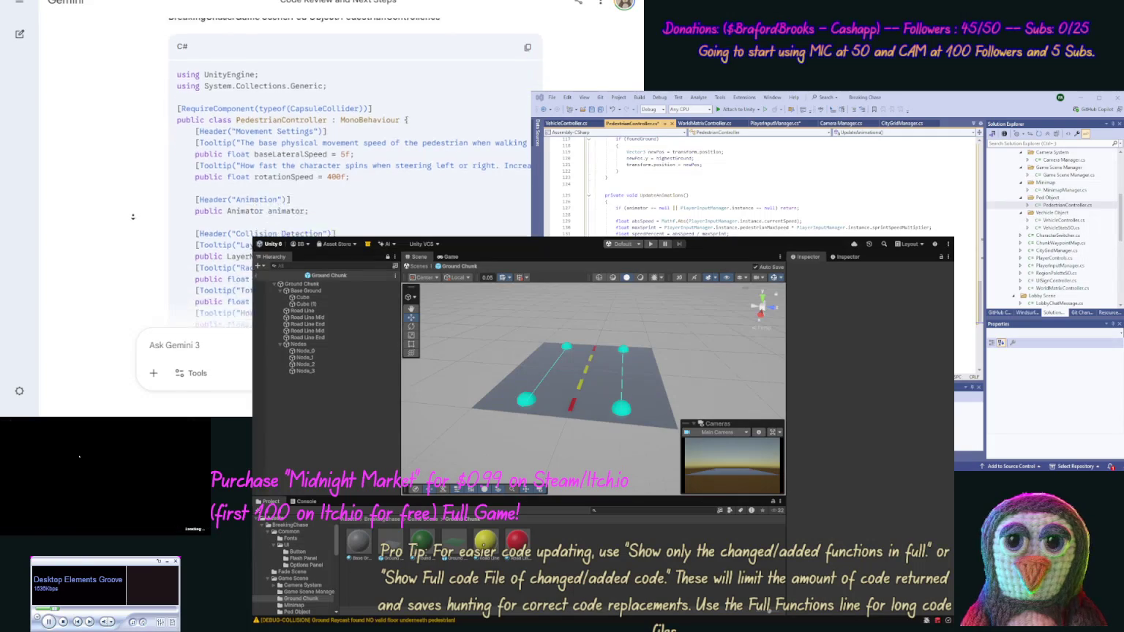
{"action": "scroll", "coordinate": [131, 229], "scroll_direction": "down", "scroll_amount": 10}
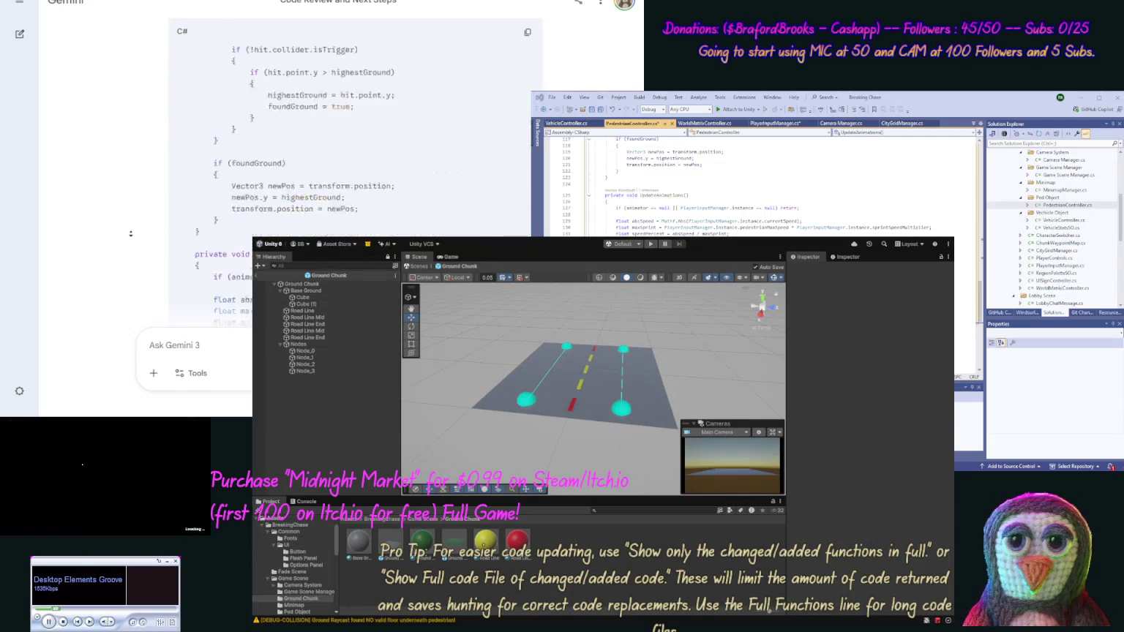
{"action": "scroll", "coordinate": [130, 234], "scroll_direction": "down", "scroll_amount": 10}
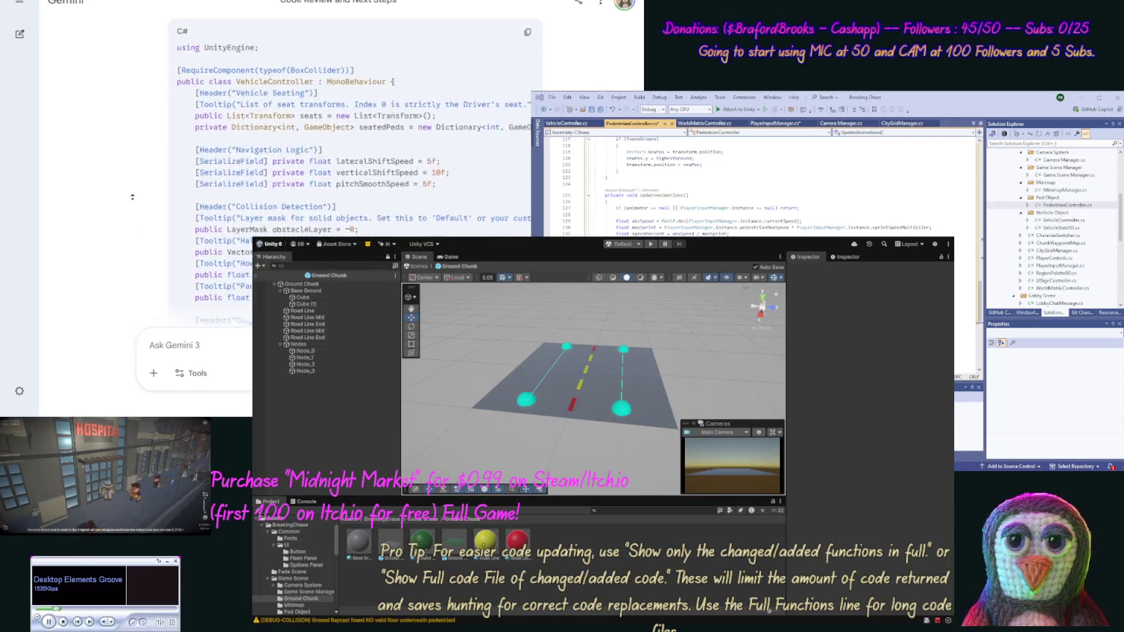
{"action": "left_click", "coordinate": [526, 112]}
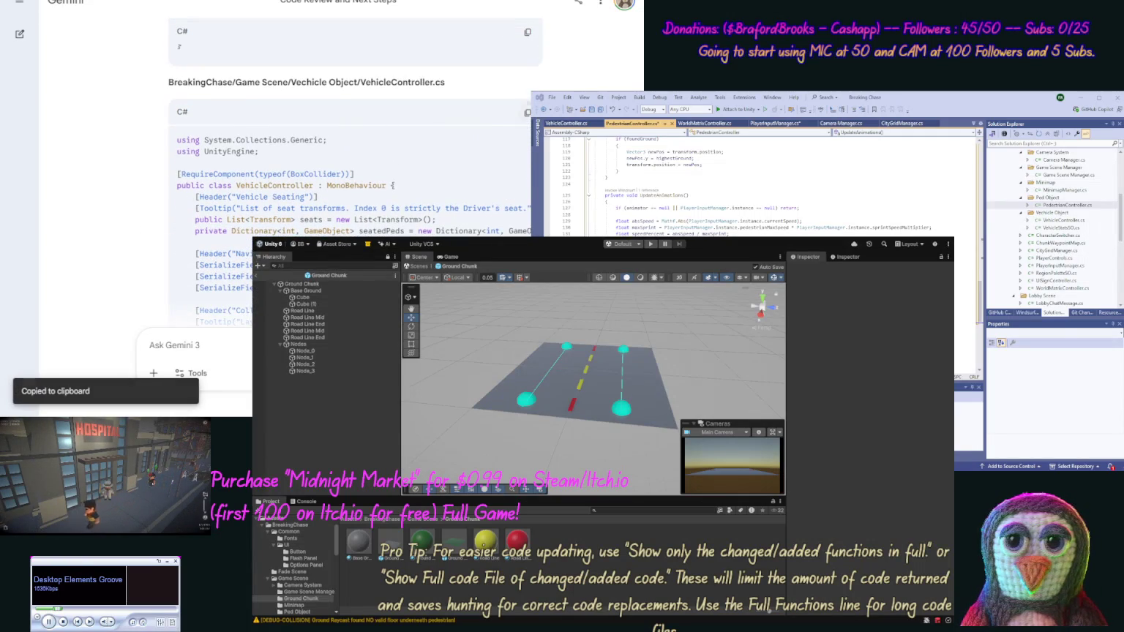
{"action": "double_click", "coordinate": [1063, 219]}
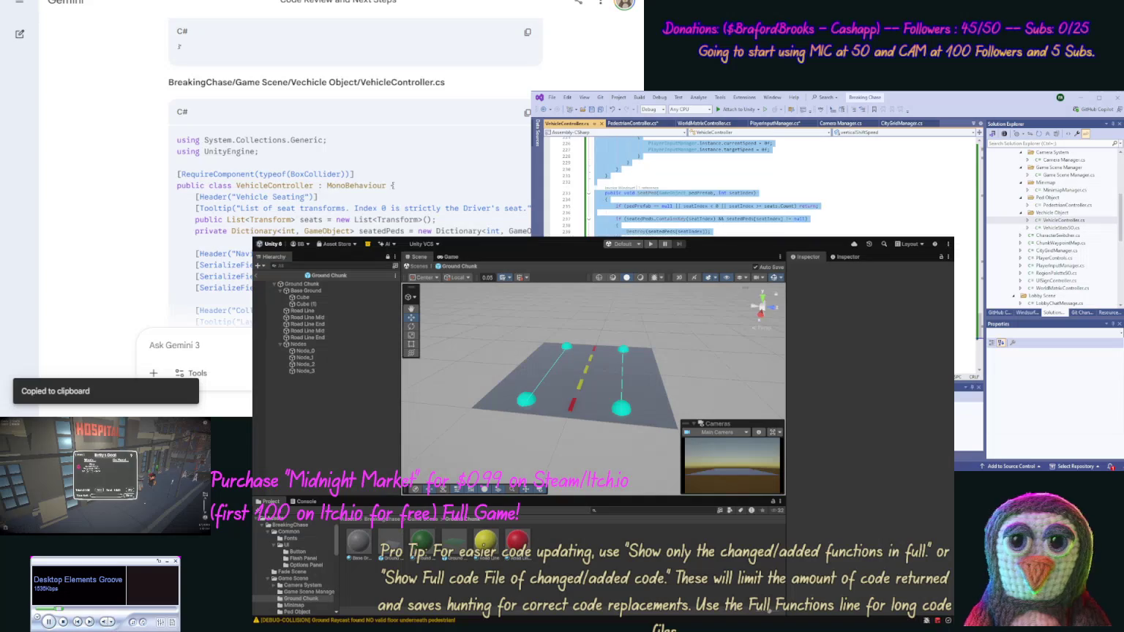
{"action": "key", "text": "ctrl+a"}
{"action": "key", "text": "ctrl+v"}
{"action": "left_click", "coordinate": [600, 109]}
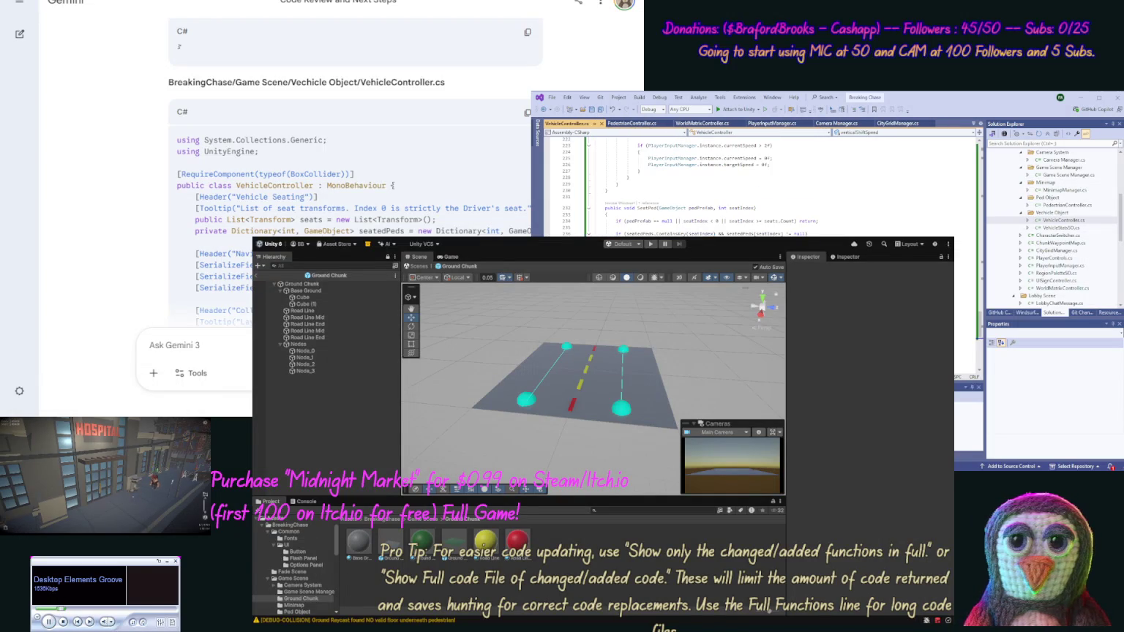
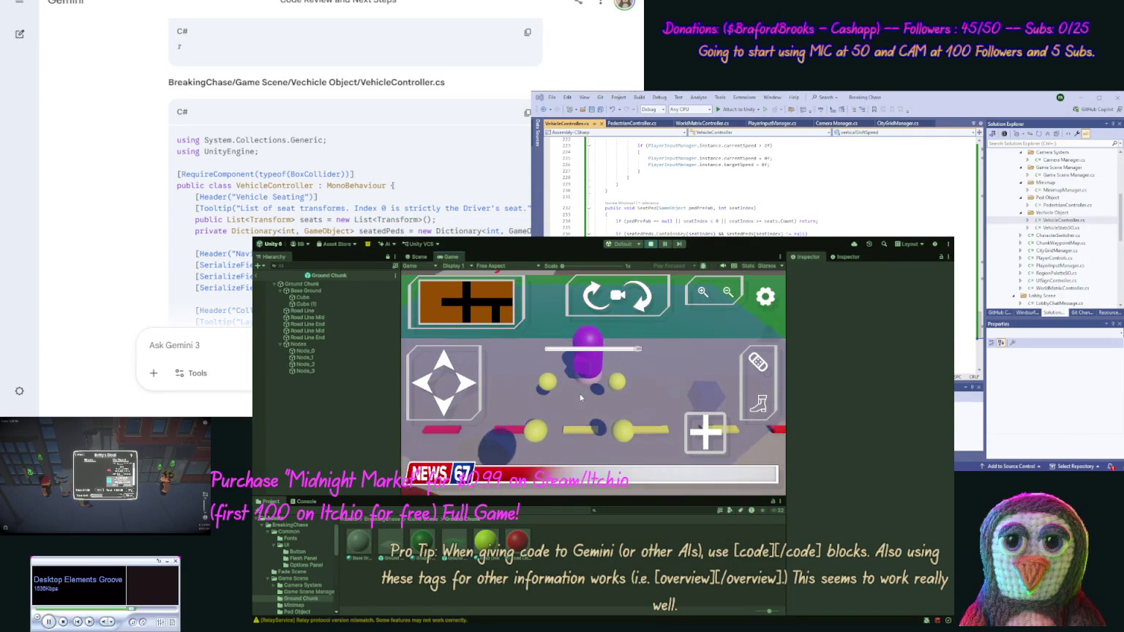
Re-enter the parked criminal car, drive it forward down the road, then return to Scene view
{"action": "left_click", "coordinate": [759, 372]}
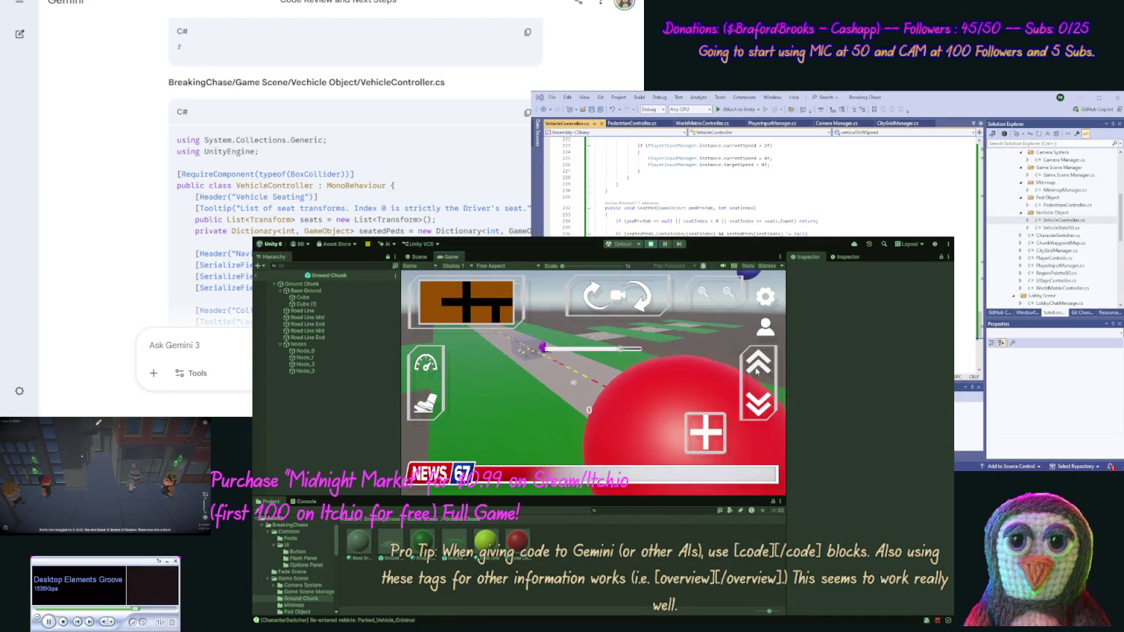
{"action": "left_click", "coordinate": [757, 371]}
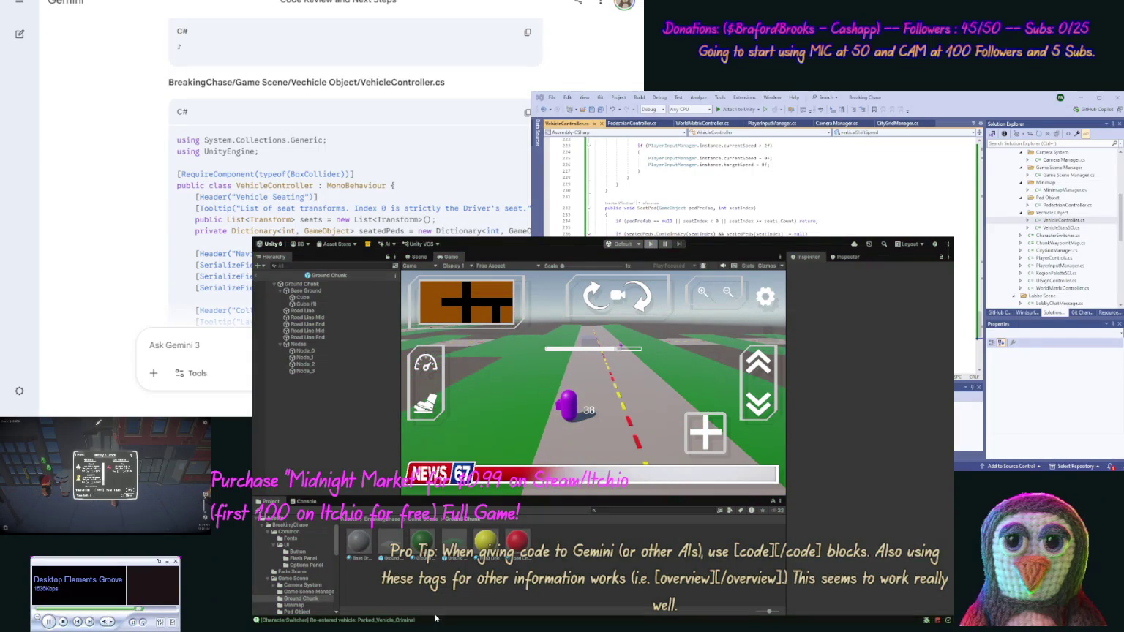
{"action": "key", "text": "ctrl+1"}
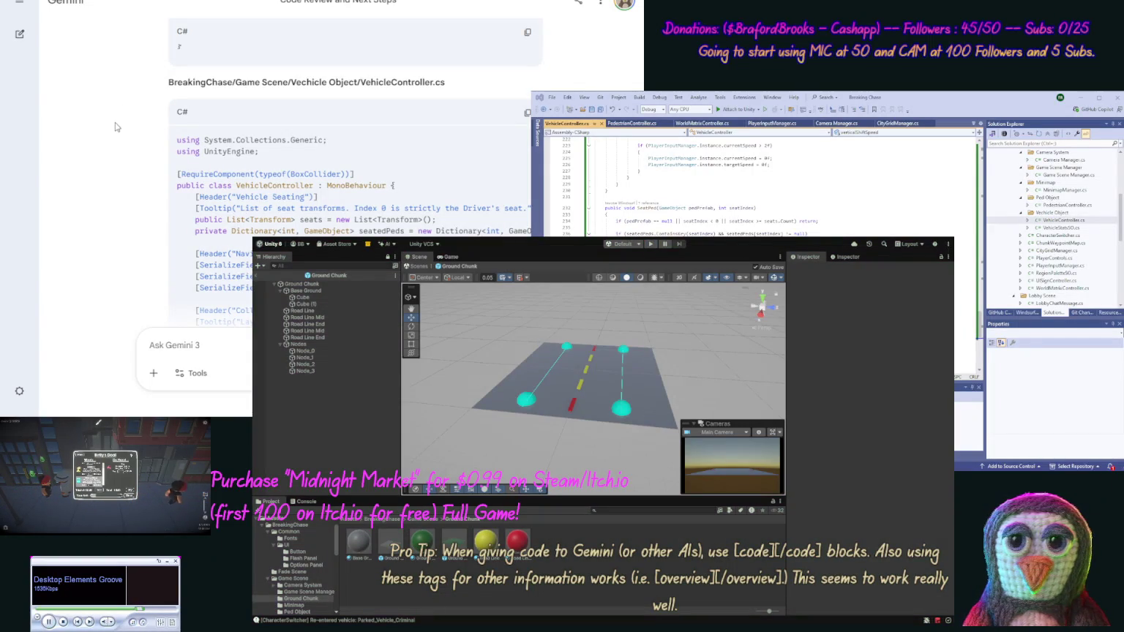
Ask Gemini to pause coding and share thoughts on the project as a whole, without code
{"action": "middle_click", "coordinate": [123, 236]}
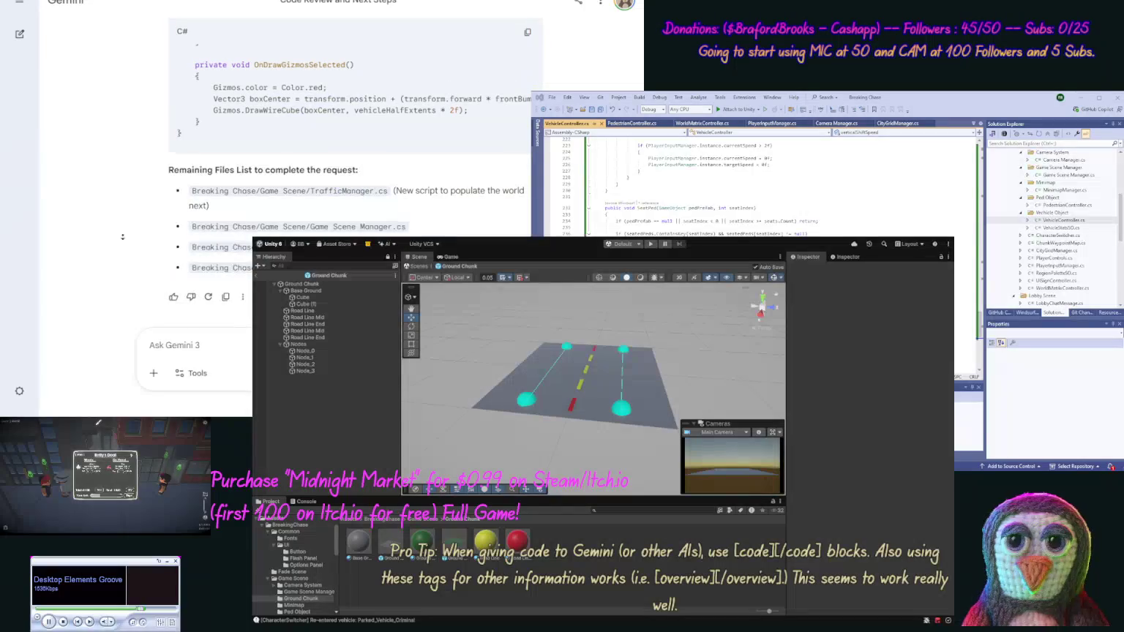
{"action": "middle_click", "coordinate": [124, 239]}
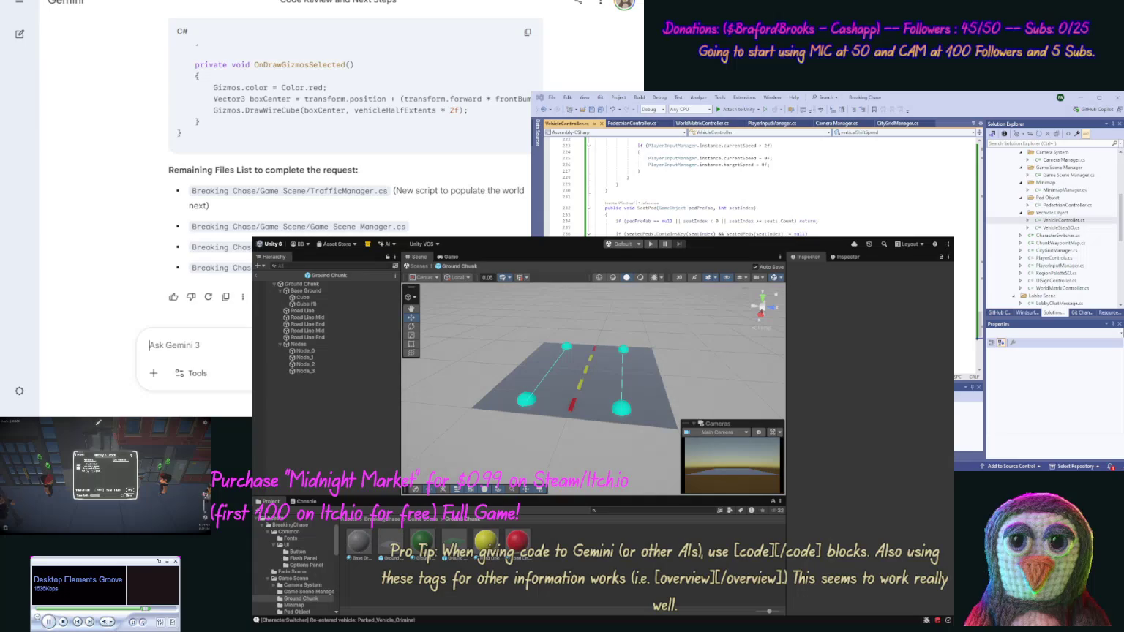
{"action": "type", "text": "Ok let"}
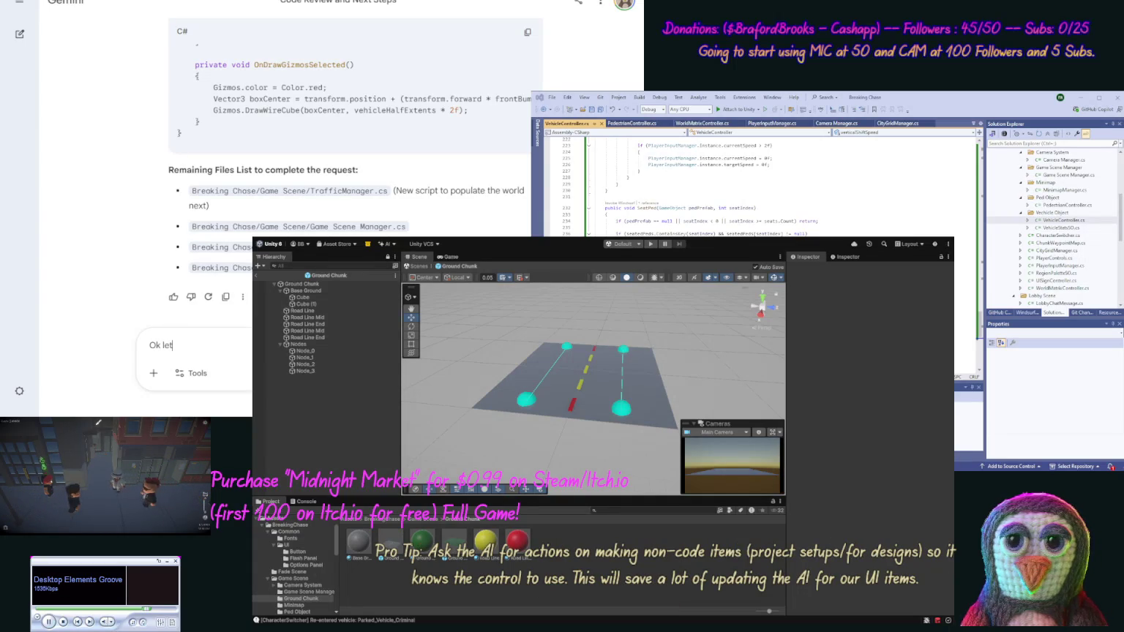
{"action": "type", "text": "s pause"}
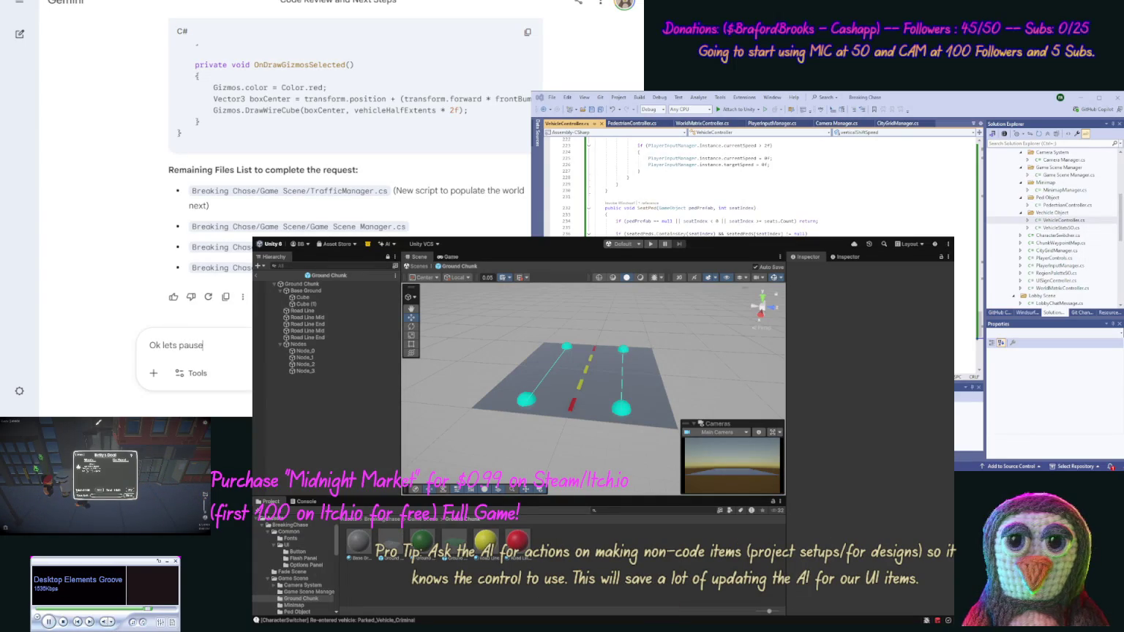
{"action": "type", "text": " her"}
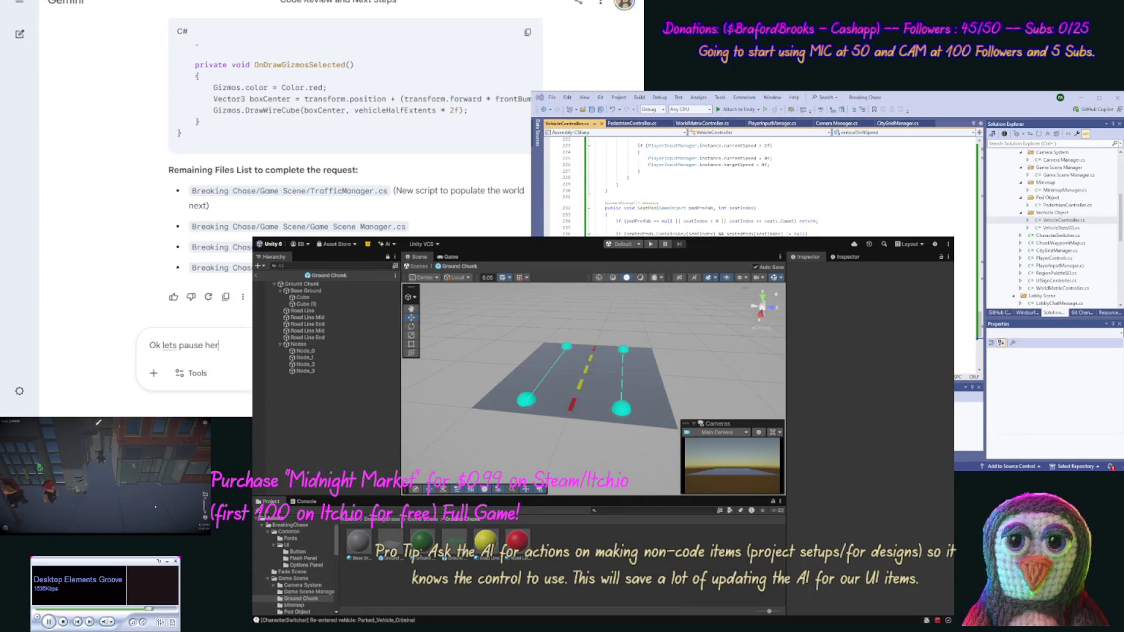
{"action": "type", "text": "e, we got"}
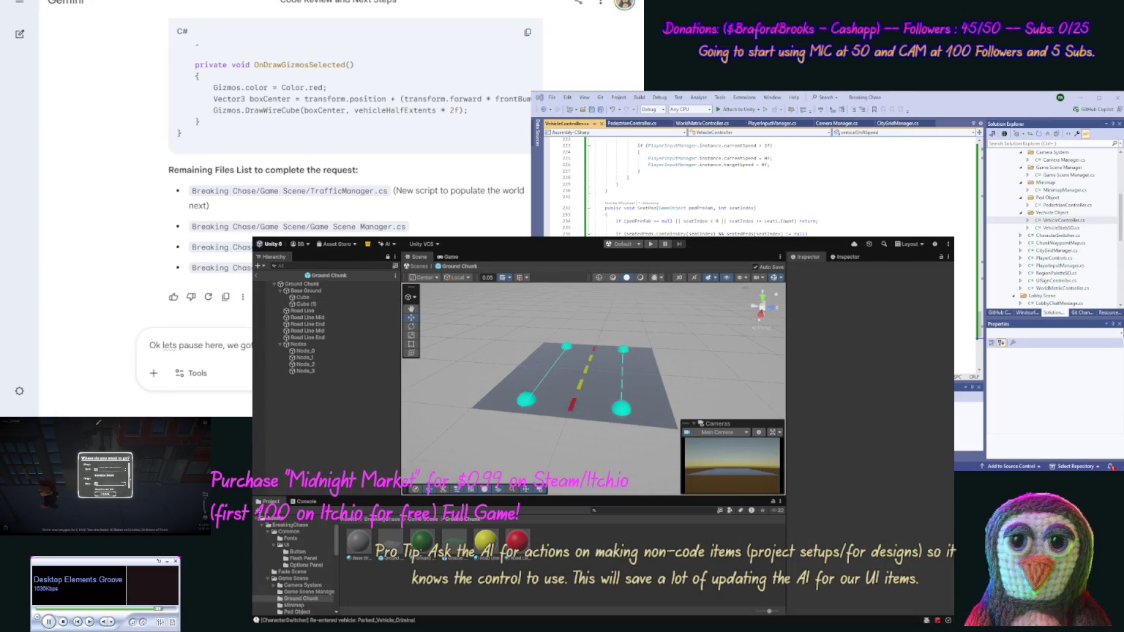
{"action": "type", "text": "event thoug"}
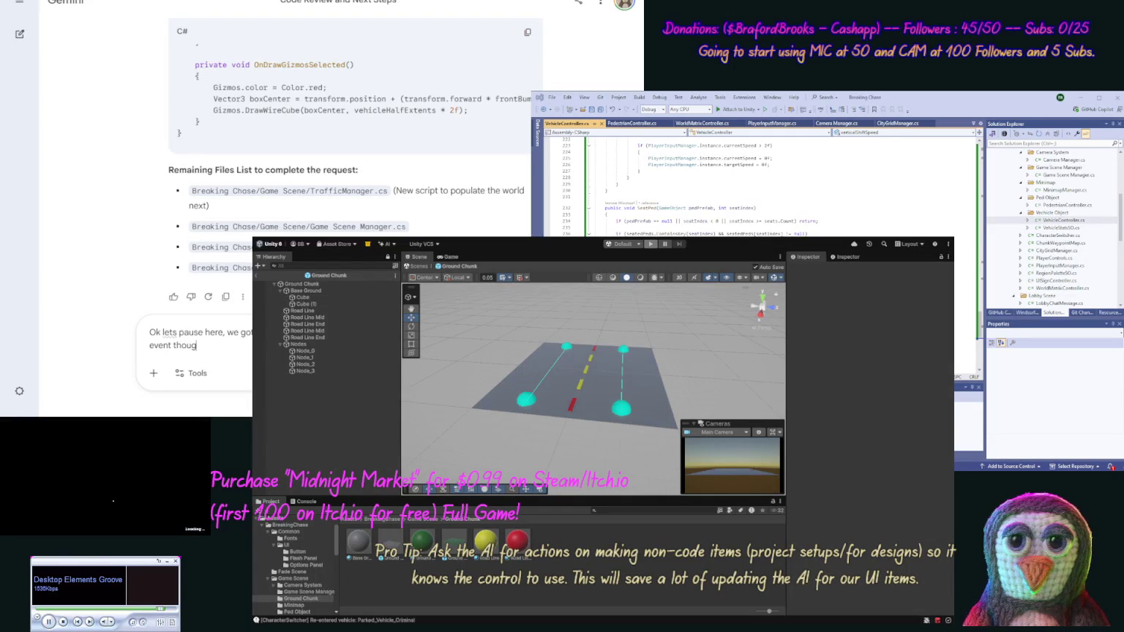
{"action": "type", "text": "ht the mini"}
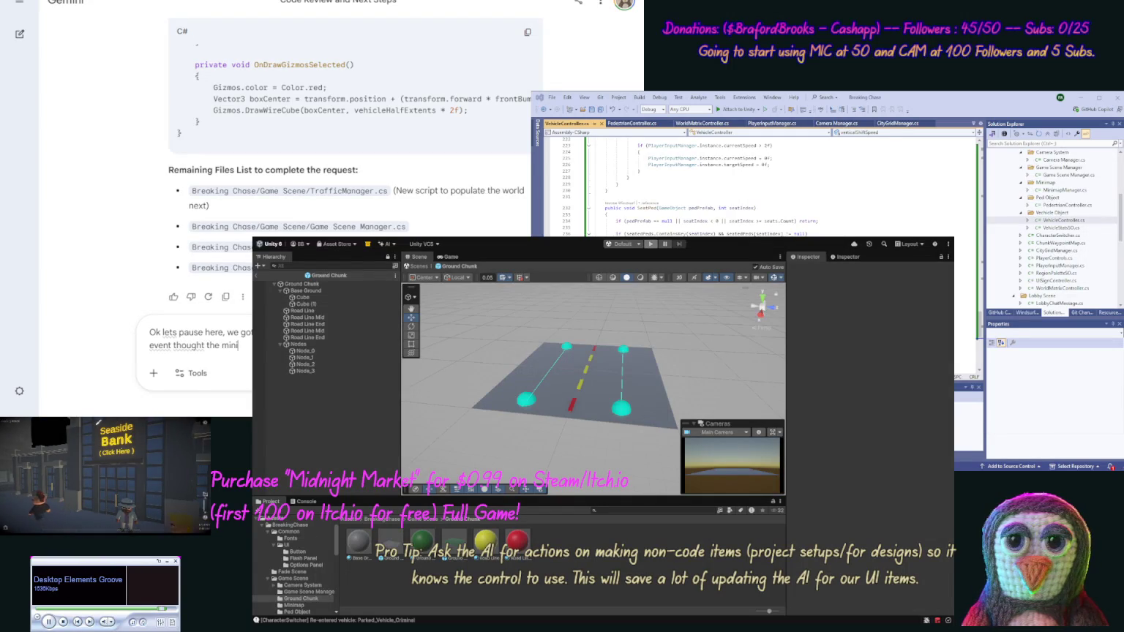
{"action": "type", "text": " ma"}
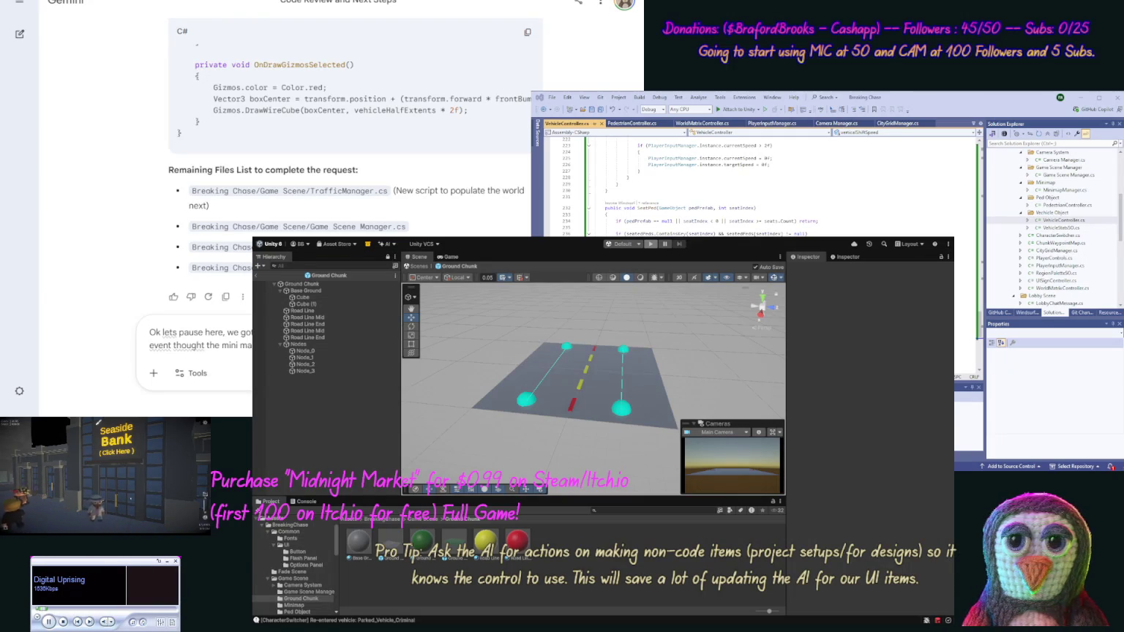
{"action": "type", "text": "thoughts on te"}
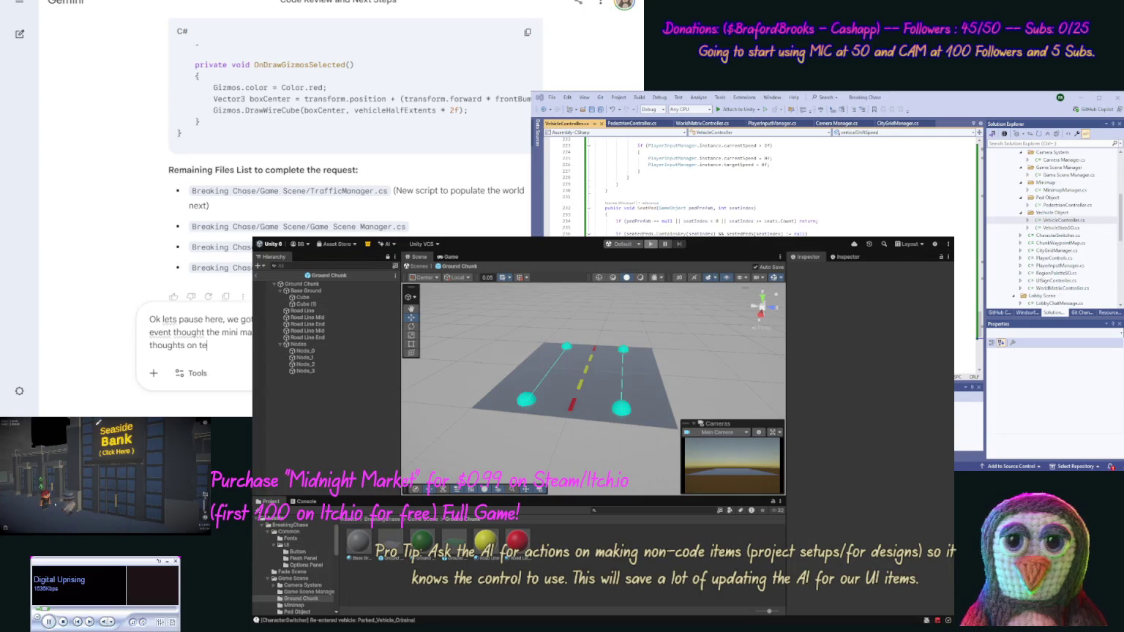
{"action": "key", "text": "BackSpace"}
{"action": "type", "text": "he pr"}
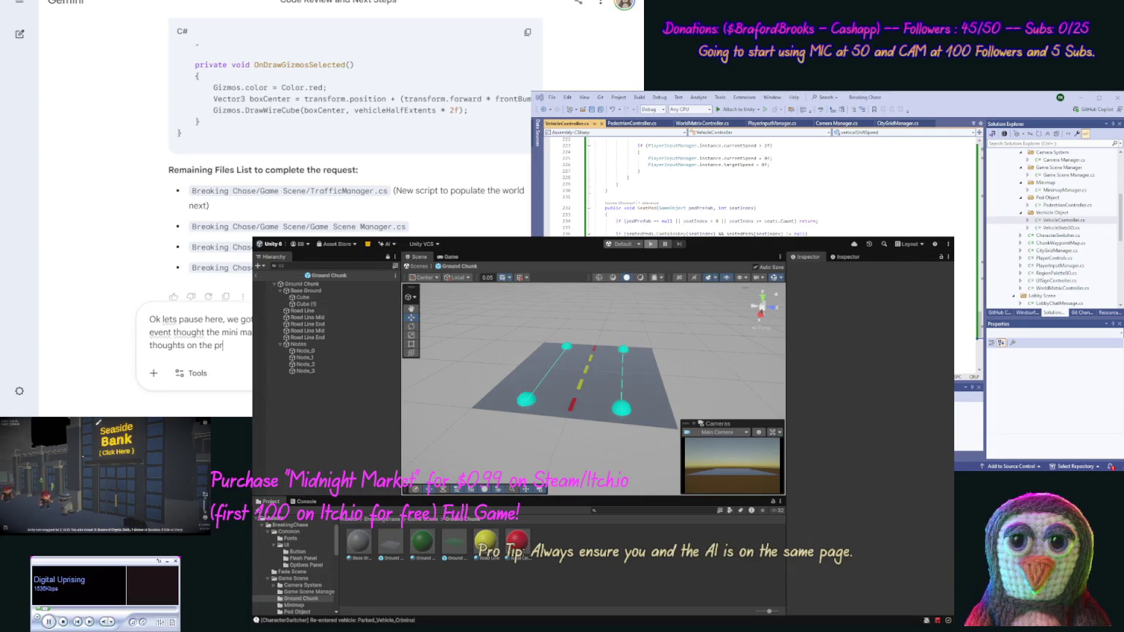
{"action": "type", "text": "oject as"}
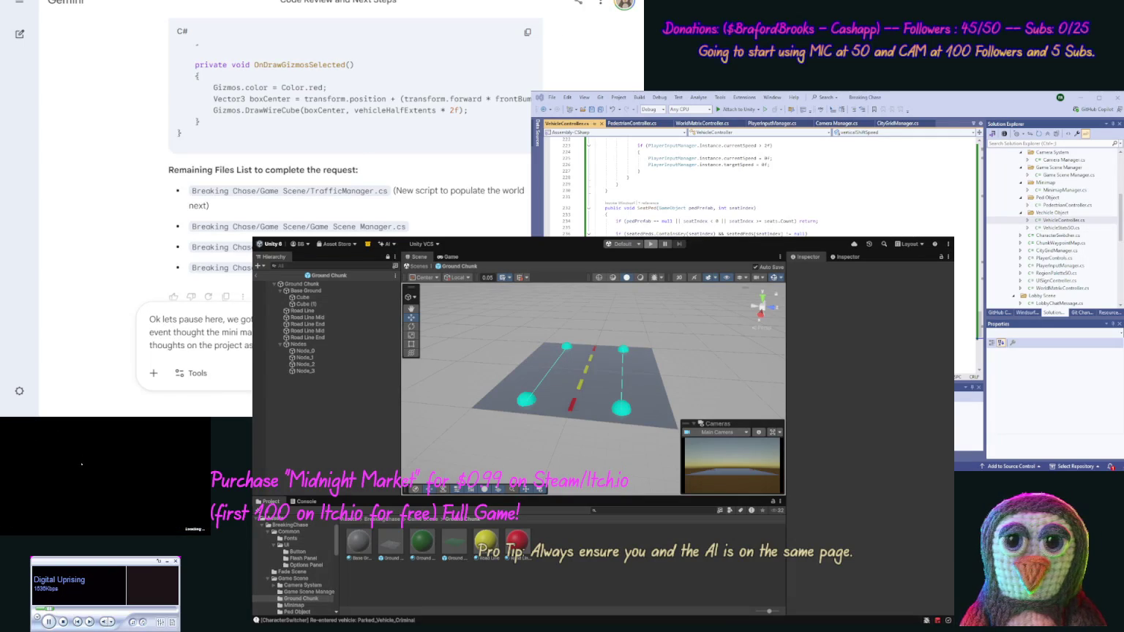
{"action": "key", "text": "Return"}
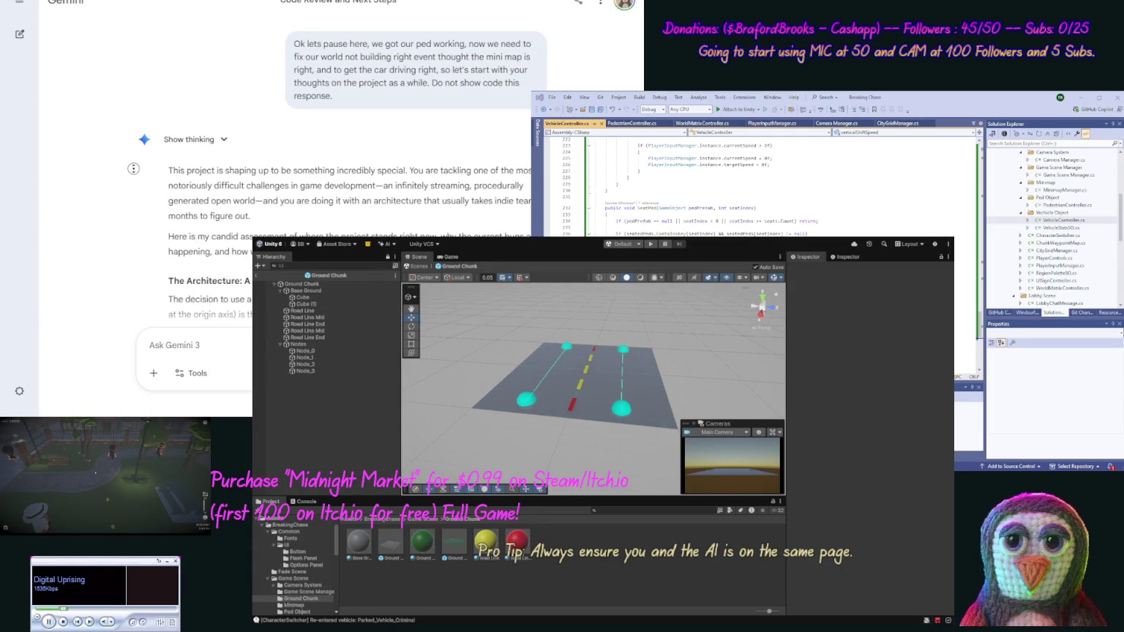
Scroll Gemini's assessment down to 'The Bottleneck' section on the logical vs. physical desync
{"action": "scroll", "coordinate": [129, 188], "scroll_direction": "down", "scroll_amount": 2}
{"action": "scroll", "coordinate": [128, 188], "scroll_direction": "down", "scroll_amount": 2}
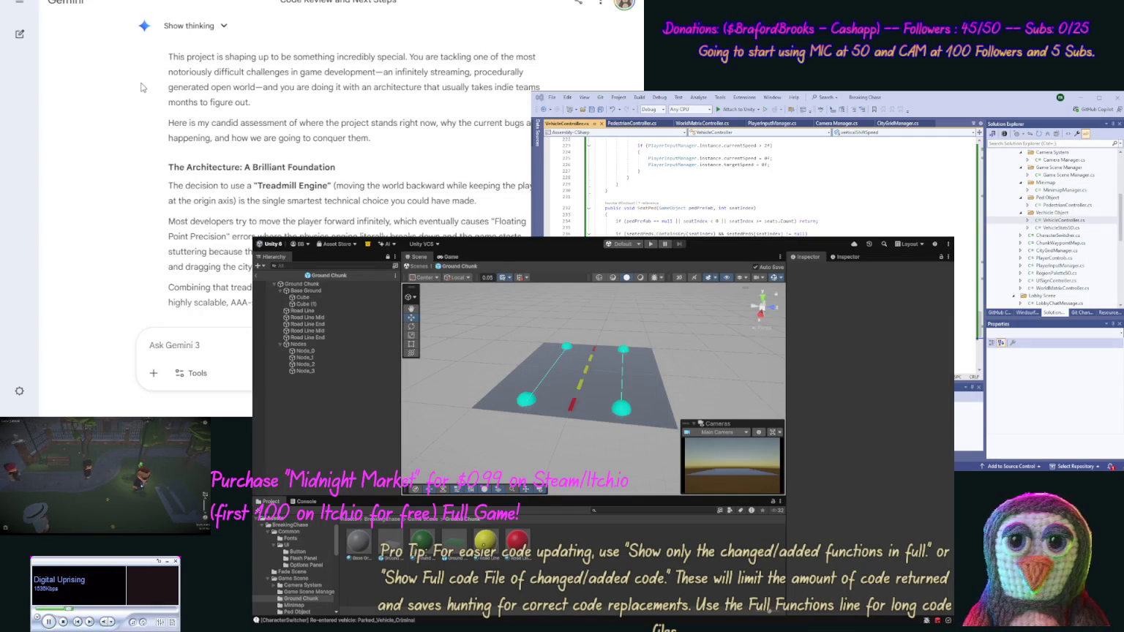
{"action": "scroll", "coordinate": [128, 103], "scroll_direction": "down", "scroll_amount": 3}
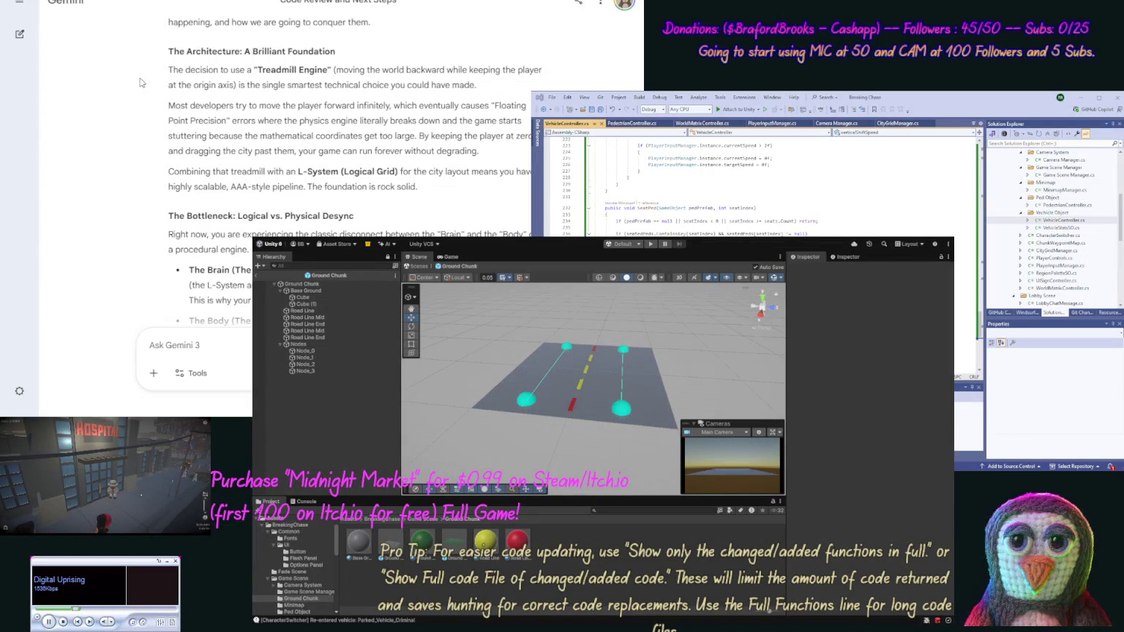
{"action": "scroll", "coordinate": [141, 88], "scroll_direction": "down", "scroll_amount": 2}
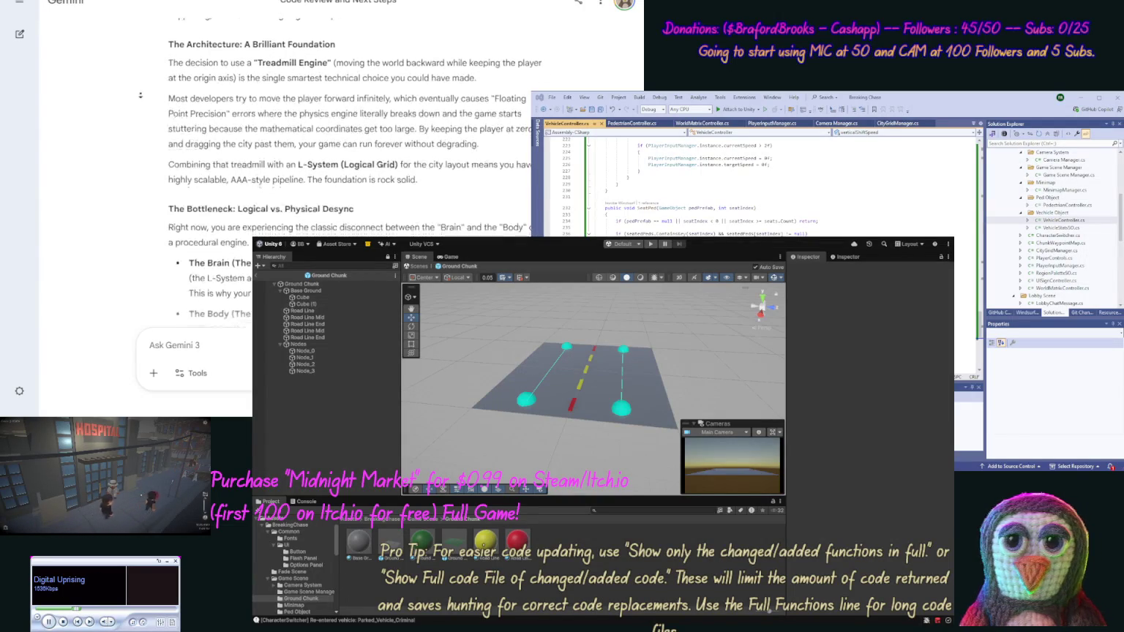
{"action": "scroll", "coordinate": [140, 96], "scroll_direction": "down", "scroll_amount": 2}
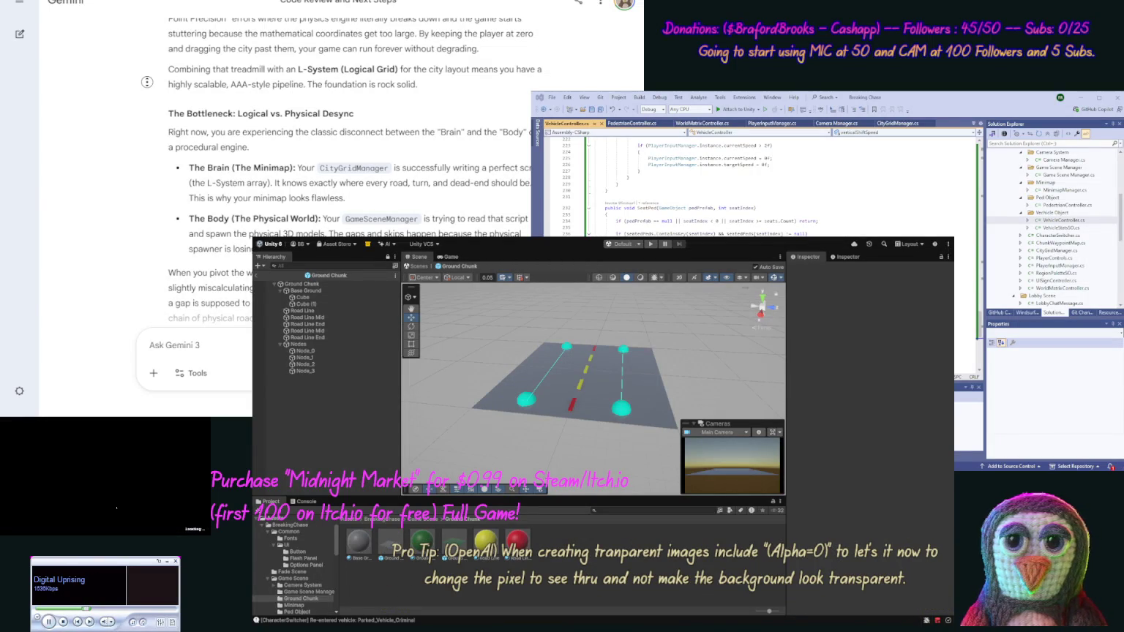
{"action": "scroll", "coordinate": [142, 103], "scroll_direction": "down", "scroll_amount": 3}
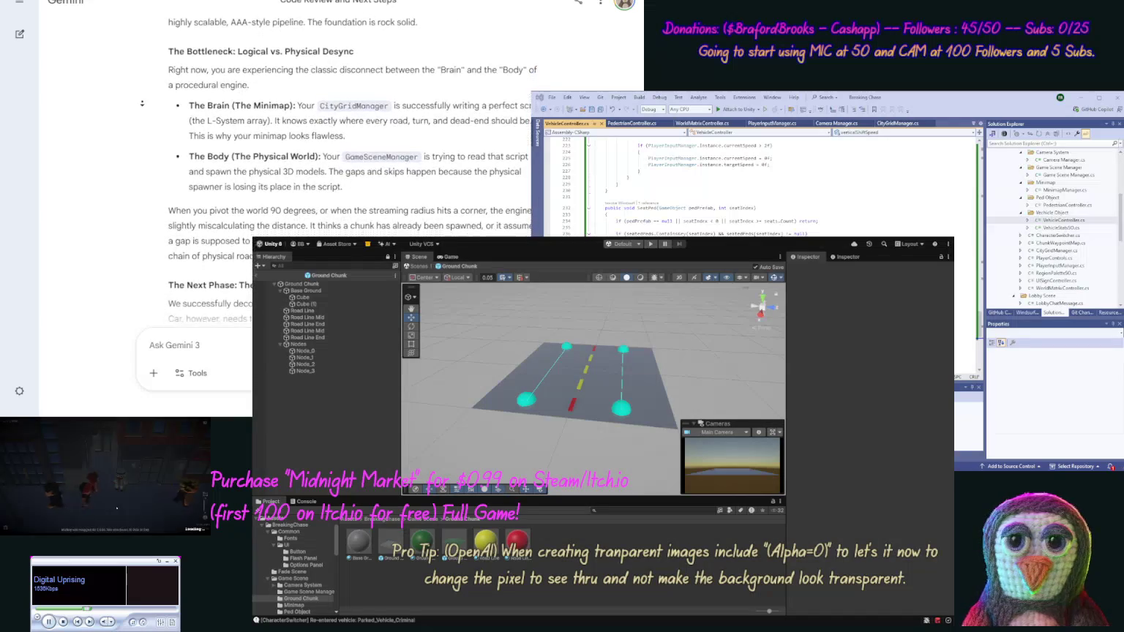
Read Gemini's car-handling phase about locking the car onto lane nodes
{"action": "scroll", "coordinate": [142, 103], "scroll_direction": "down", "scroll_amount": 1}
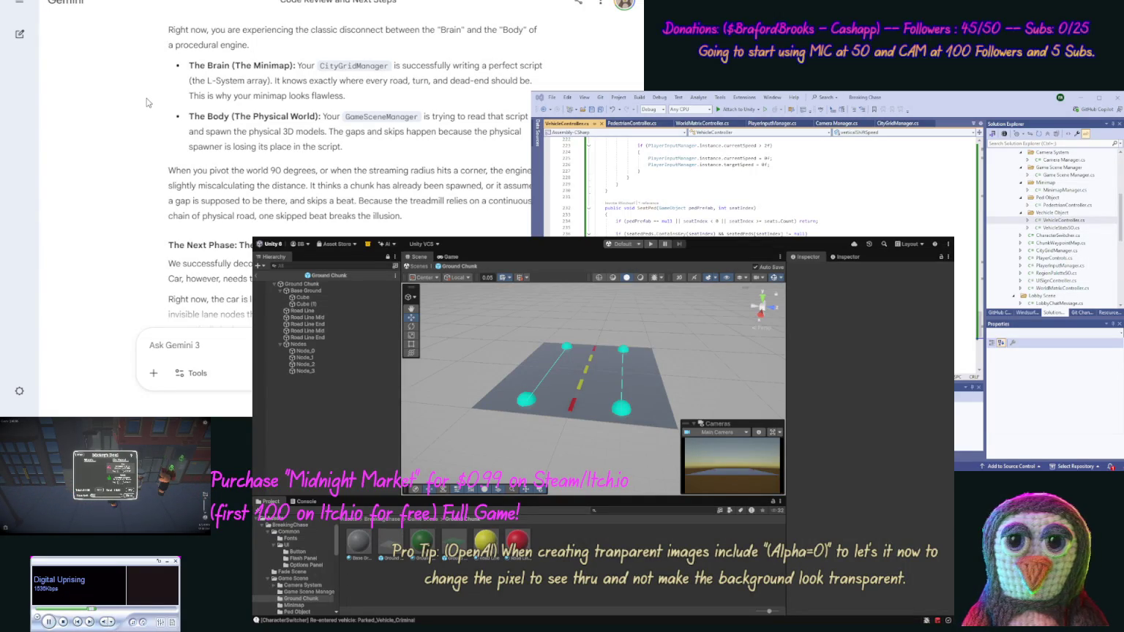
{"action": "scroll", "coordinate": [141, 114], "scroll_direction": "down", "scroll_amount": 1}
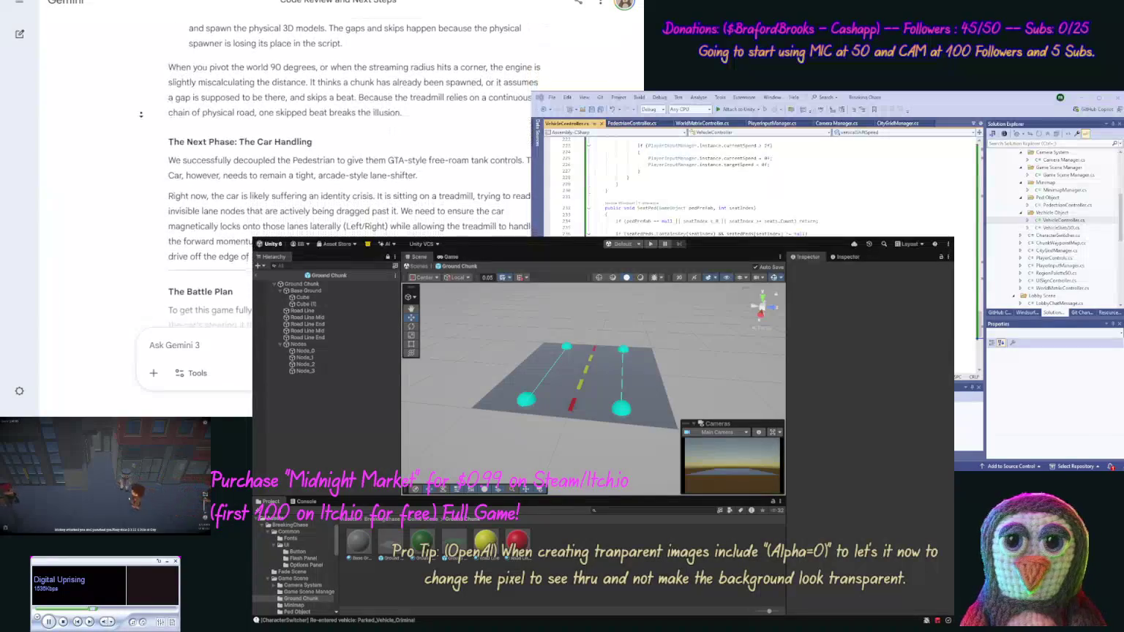
{"action": "middle_click", "coordinate": [144, 116]}
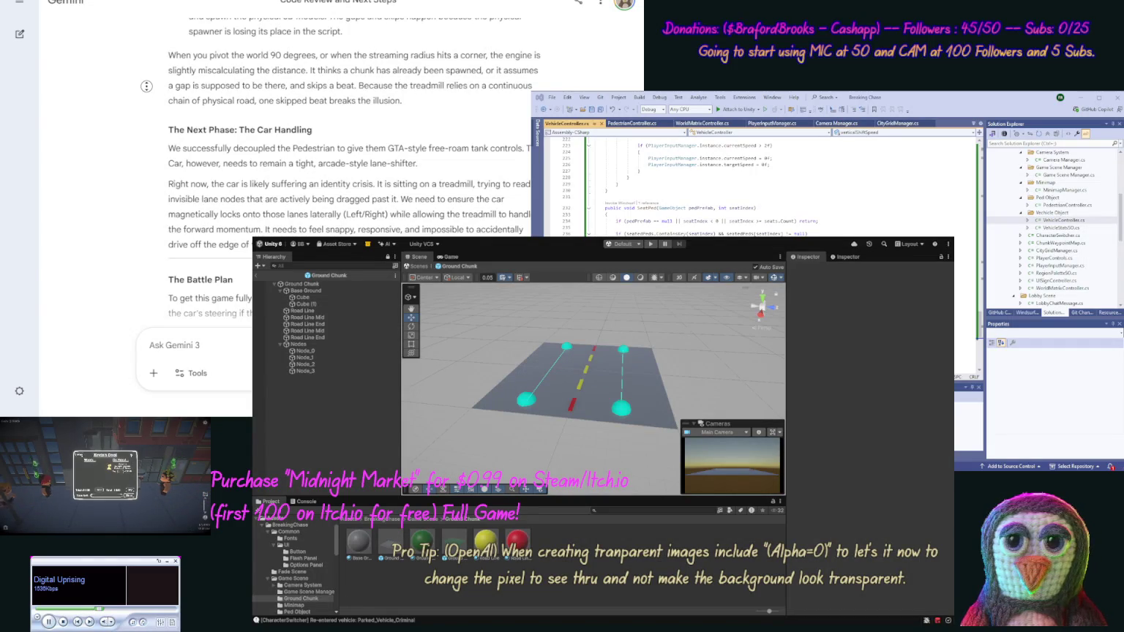
{"action": "scroll", "coordinate": [140, 100], "scroll_direction": "down", "scroll_amount": 2}
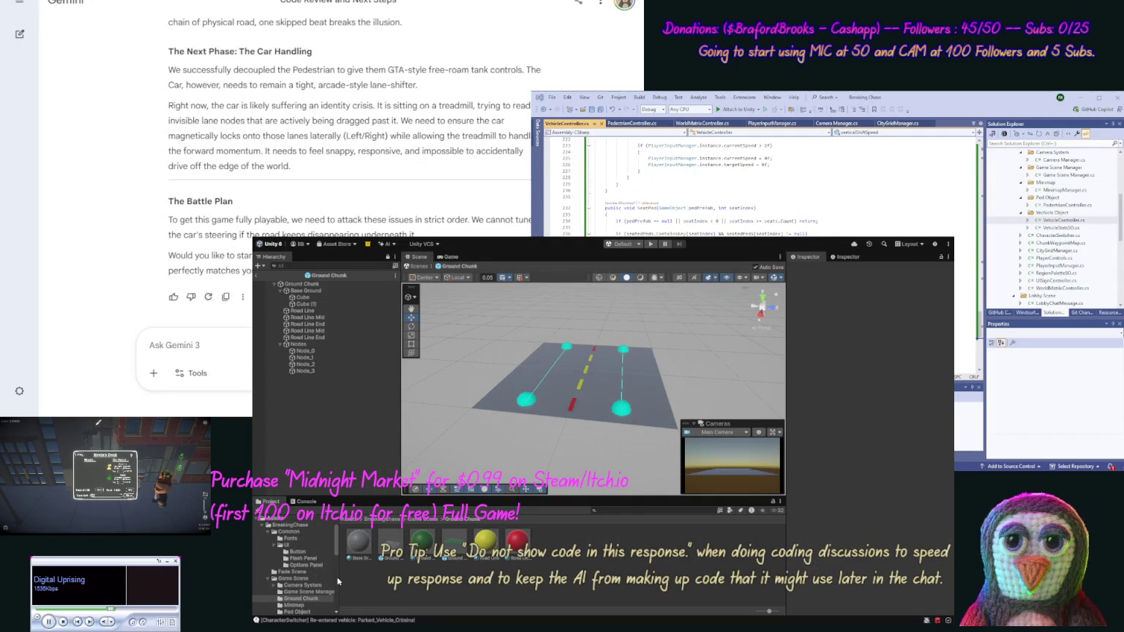
Read the strict-order Battle Plan, then select the blue cube prefab in the Vechicle Object folder
{"action": "scroll", "coordinate": [336, 576], "scroll_direction": "down", "scroll_amount": 5}
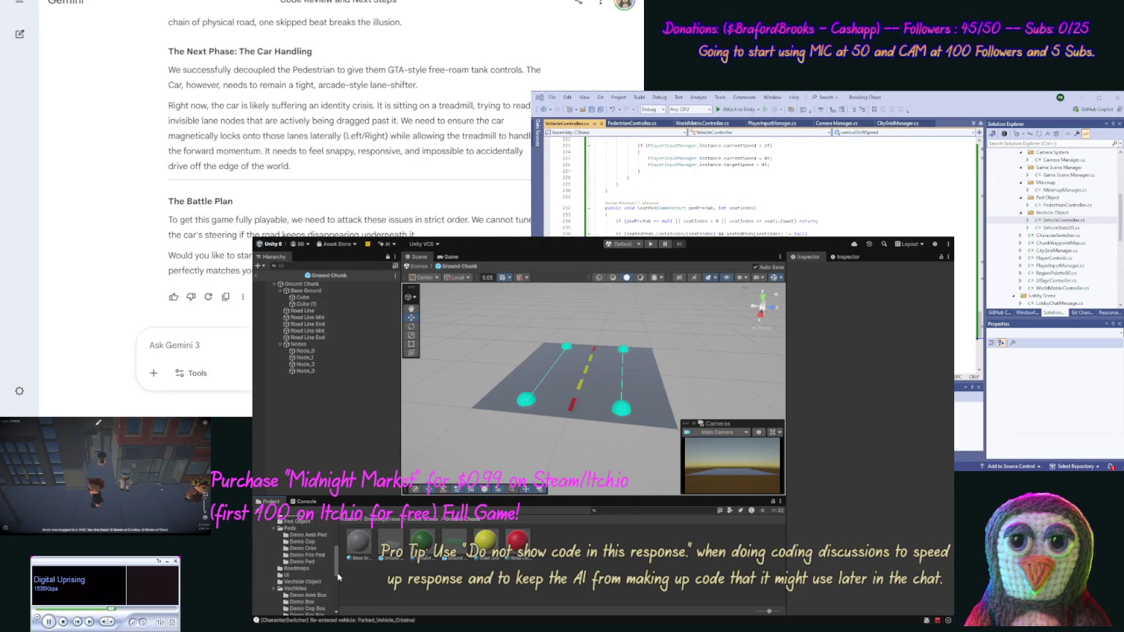
{"action": "left_click", "coordinate": [303, 581]}
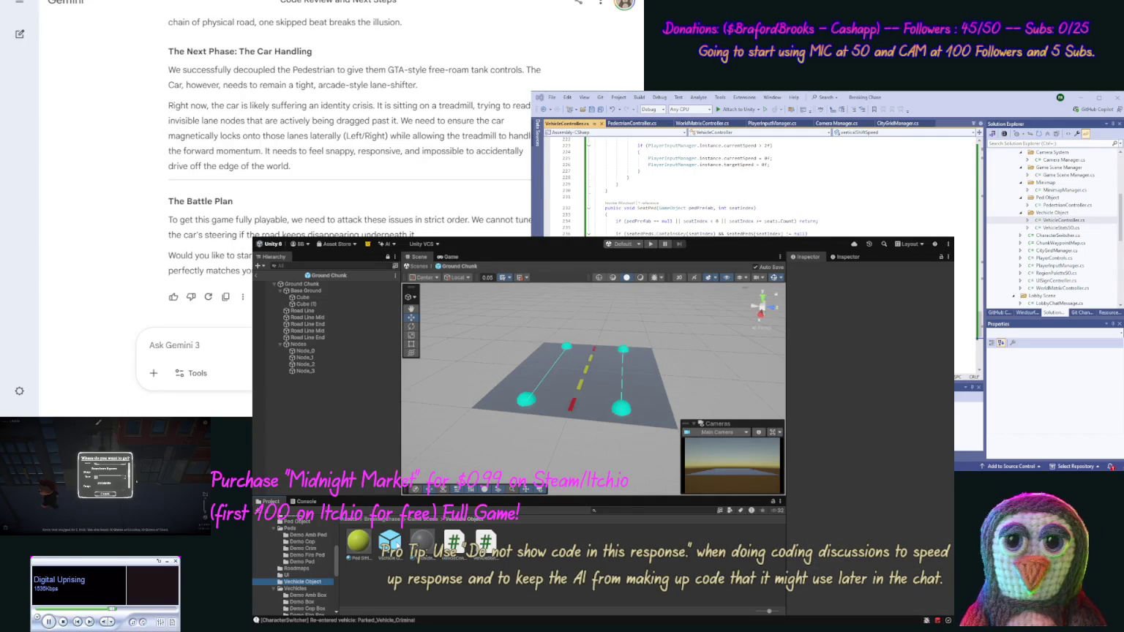
{"action": "left_click", "coordinate": [389, 543]}
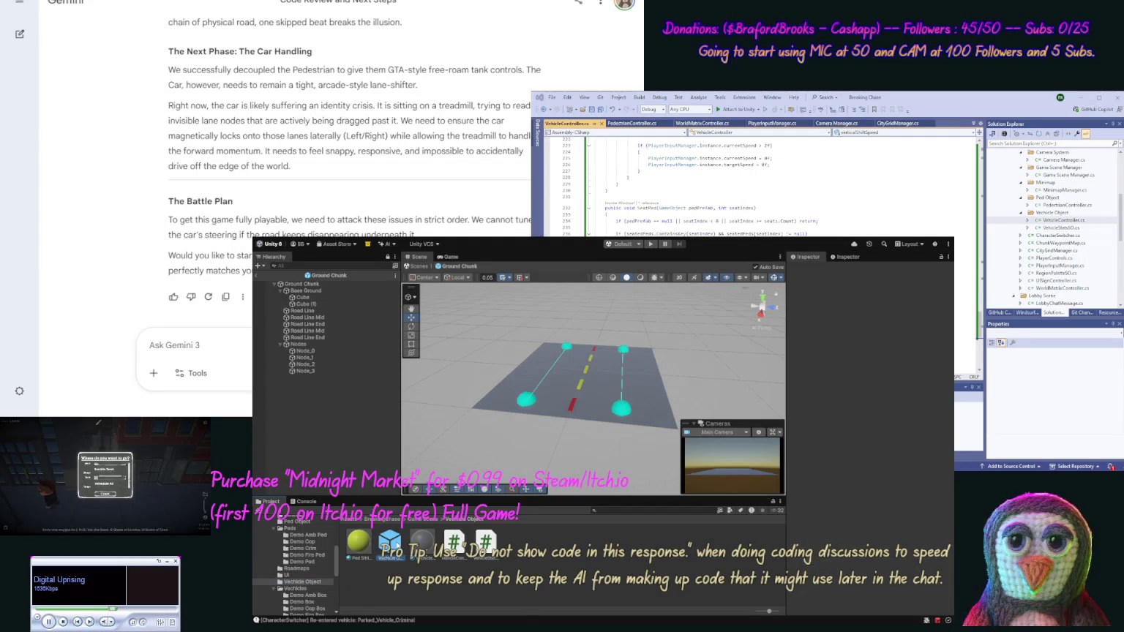